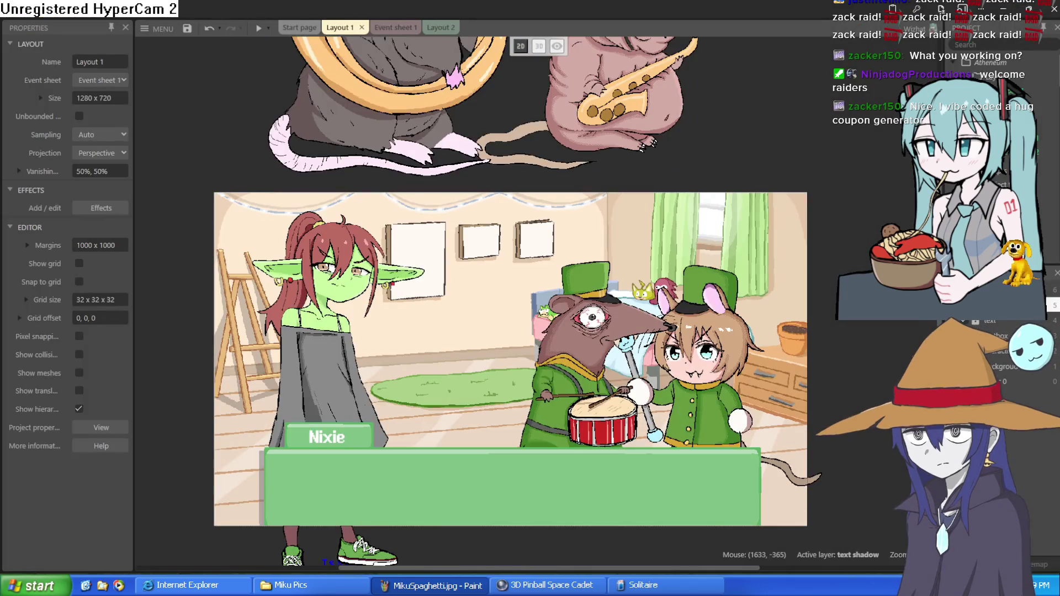
# Step: Move the goblin girl off to the left and arrange the tuba, saxophone and drummer rats in the scene
pyautogui.moveTo(326, 349); pyautogui.dragTo(141, 331)
pyautogui.moveTo(526, 102); pyautogui.dragTo(399, 450)
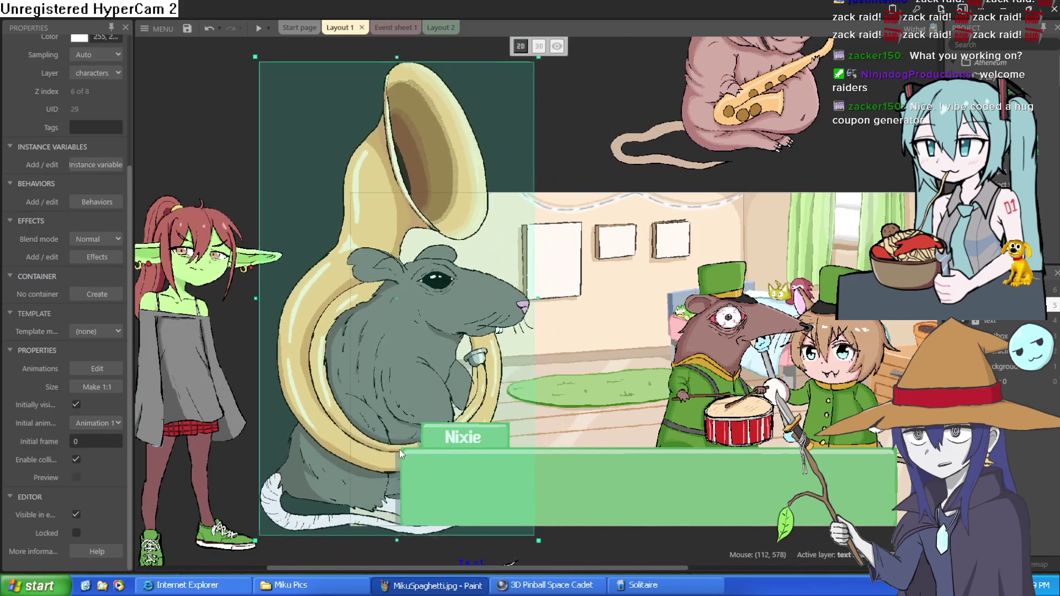
pyautogui.moveTo(762, 111); pyautogui.dragTo(602, 433)
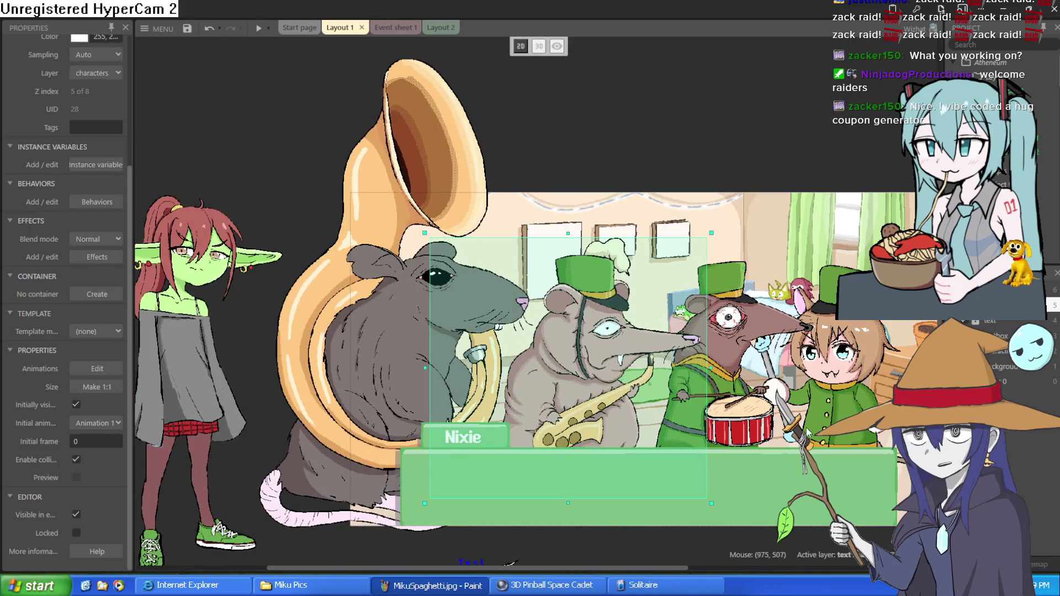
pyautogui.moveTo(873, 393)
pyautogui.mouseDown()
pyautogui.moveTo(904, 383)
pyautogui.moveTo(620, 330)
pyautogui.mouseUp()
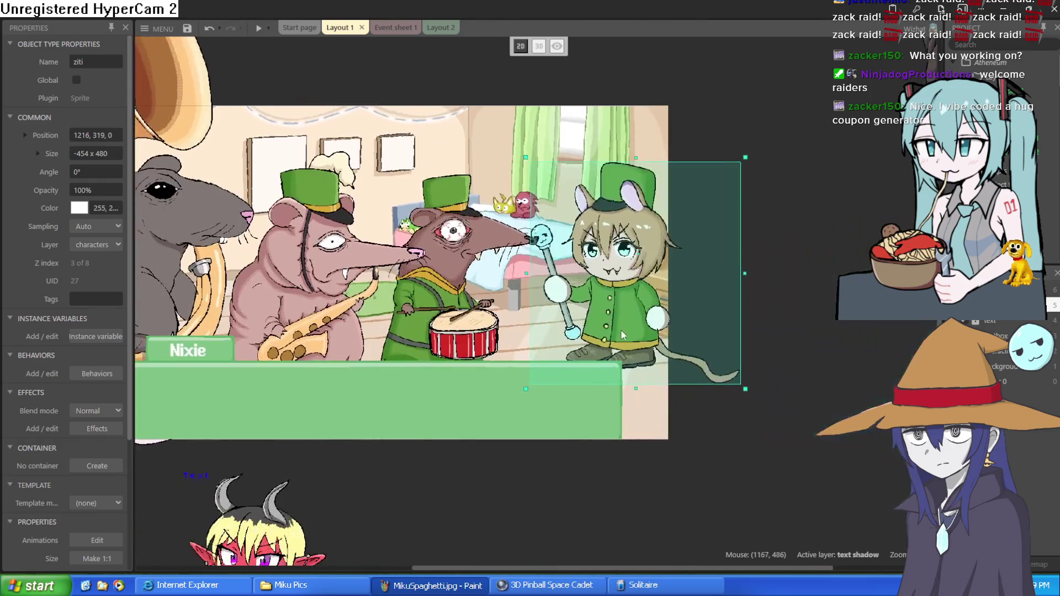
pyautogui.moveTo(626, 395); pyautogui.dragTo(762, 438)
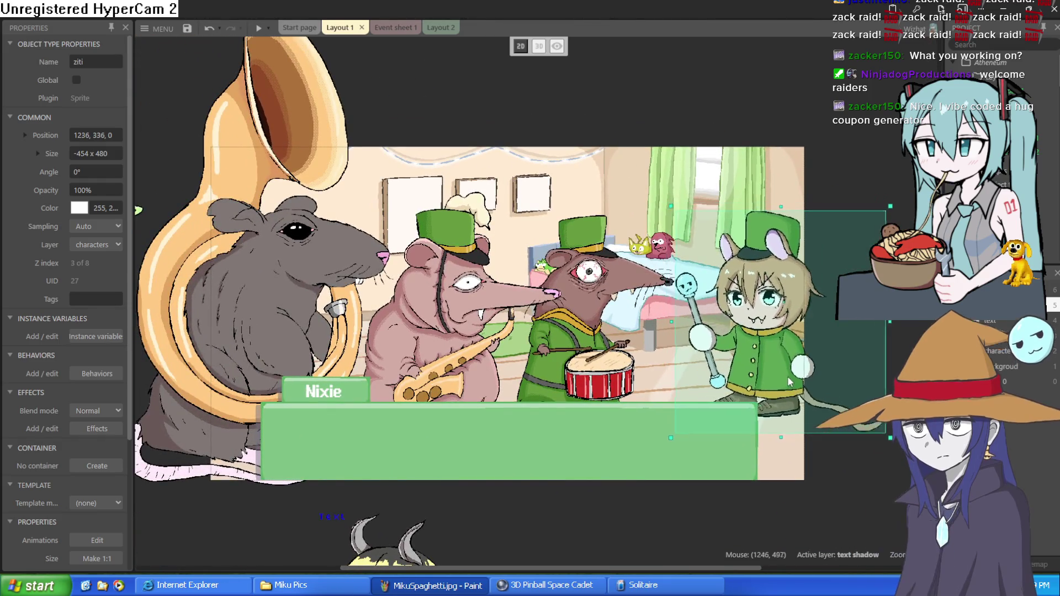
pyautogui.moveTo(584, 358)
pyautogui.mouseDown()
pyautogui.moveTo(605, 343)
pyautogui.moveTo(590, 367)
pyautogui.mouseUp()
# Step: Move the saxophone rat, drummer rat and green chibi above the layout, and drag the goblin girl into the bedroom
pyautogui.moveTo(459, 309); pyautogui.dragTo(453, 298)
pyautogui.moveTo(156, 314)
pyautogui.mouseDown()
pyautogui.moveTo(234, 299)
pyautogui.moveTo(657, 55)
pyautogui.moveTo(600, 3)
pyautogui.moveTo(602, 27)
pyautogui.mouseUp()
pyautogui.moveTo(429, 548)
pyautogui.mouseDown()
pyautogui.moveTo(347, 328)
pyautogui.moveTo(349, 138)
pyautogui.mouseUp()
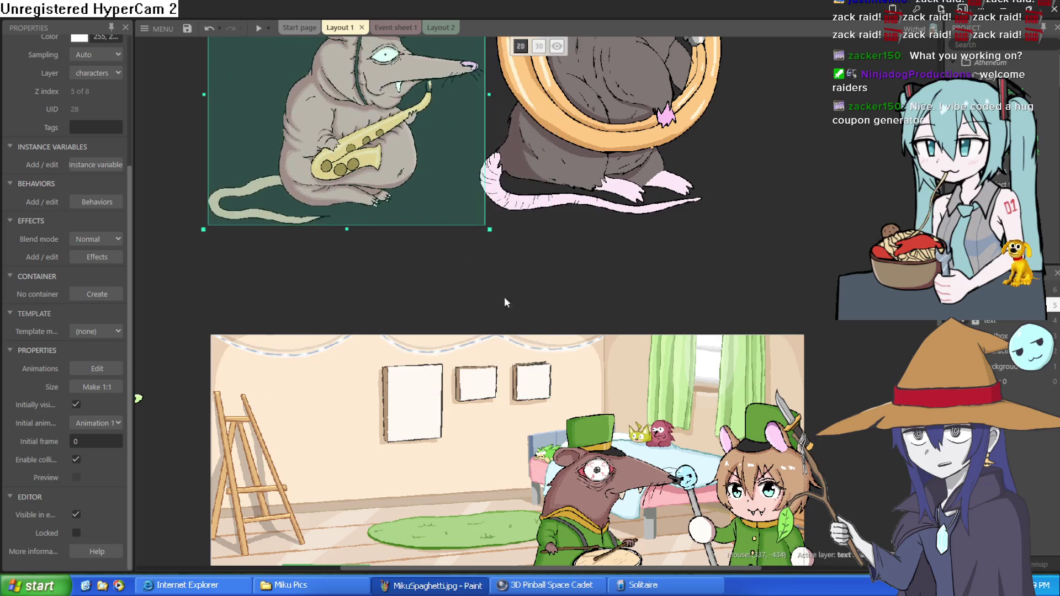
pyautogui.moveTo(593, 498); pyautogui.dragTo(759, 130)
pyautogui.moveTo(762, 486); pyautogui.dragTo(773, 166)
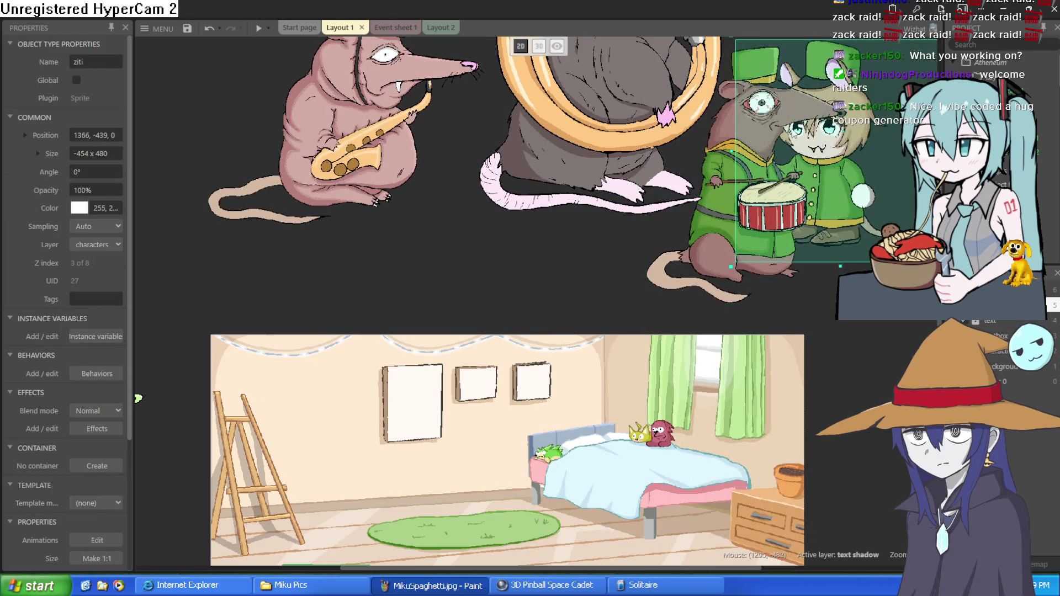
pyautogui.scroll(5, 497, 276)
pyautogui.click(166, 309)
pyautogui.moveTo(137, 399)
pyautogui.mouseDown()
pyautogui.moveTo(393, 369)
pyautogui.moveTo(510, 381)
pyautogui.moveTo(521, 406)
pyautogui.moveTo(514, 397)
pyautogui.moveTo(488, 407)
pyautogui.mouseUp()
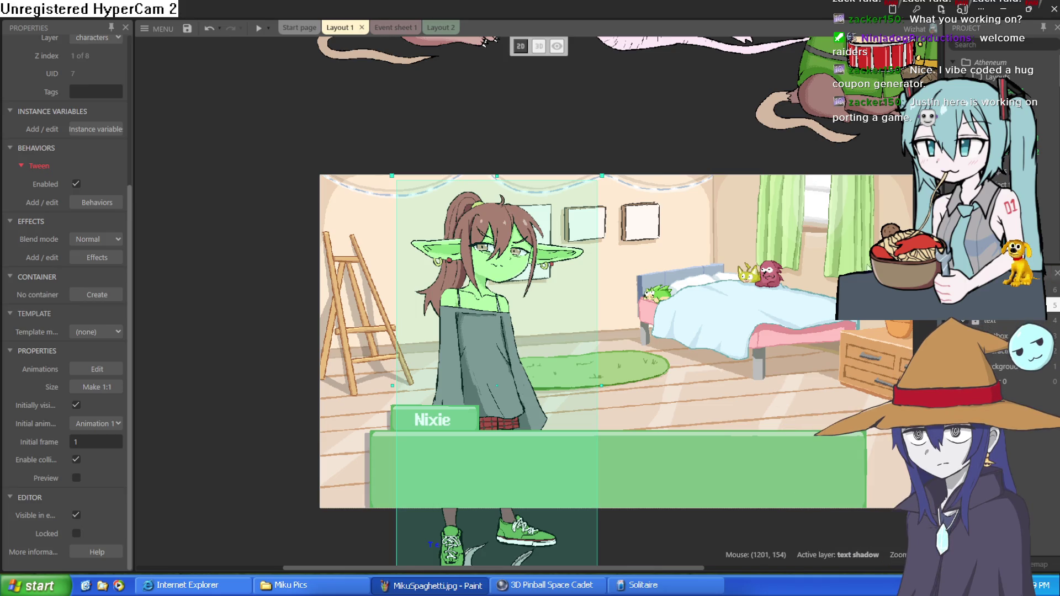
# Step: Place the goblin girl just right of the easel, recentre the bedroom scene, then minimize Construct 3
pyautogui.moveTo(860, 289); pyautogui.dragTo(826, 274)
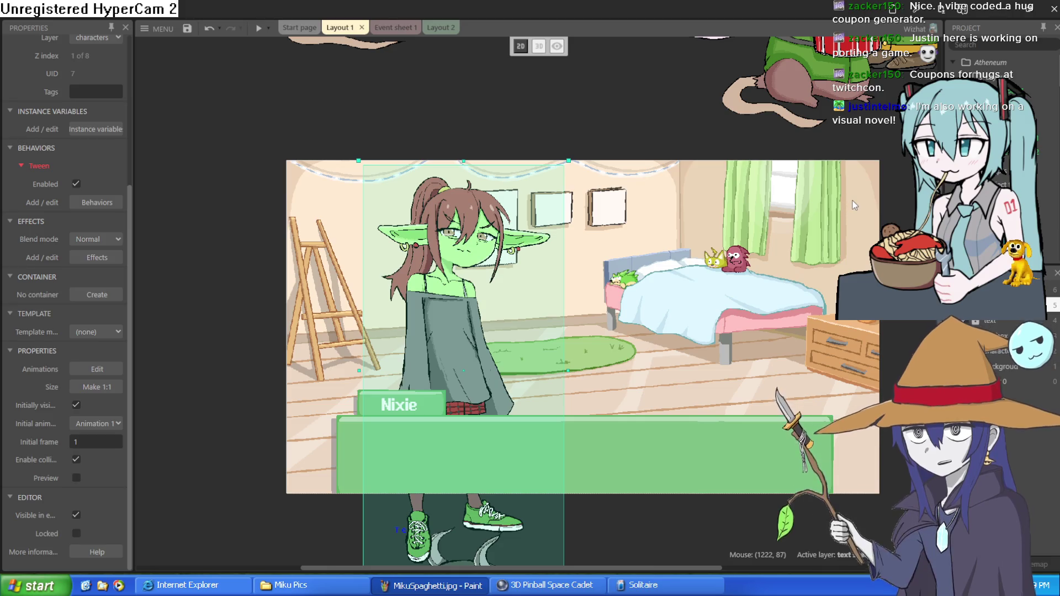
pyautogui.moveTo(855, 255); pyautogui.dragTo(791, 233)
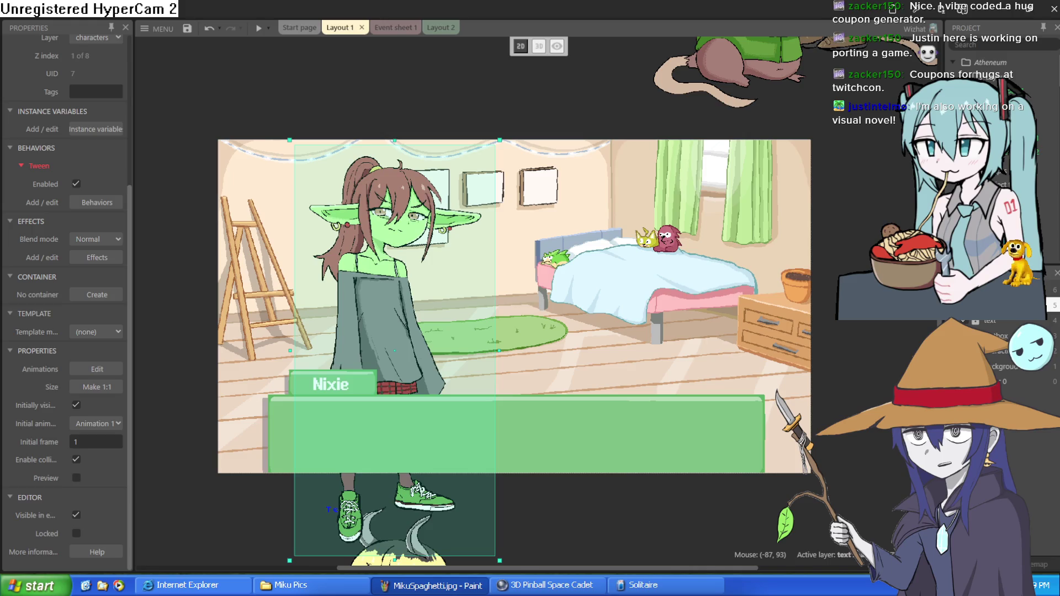
pyautogui.click(1000, 17)
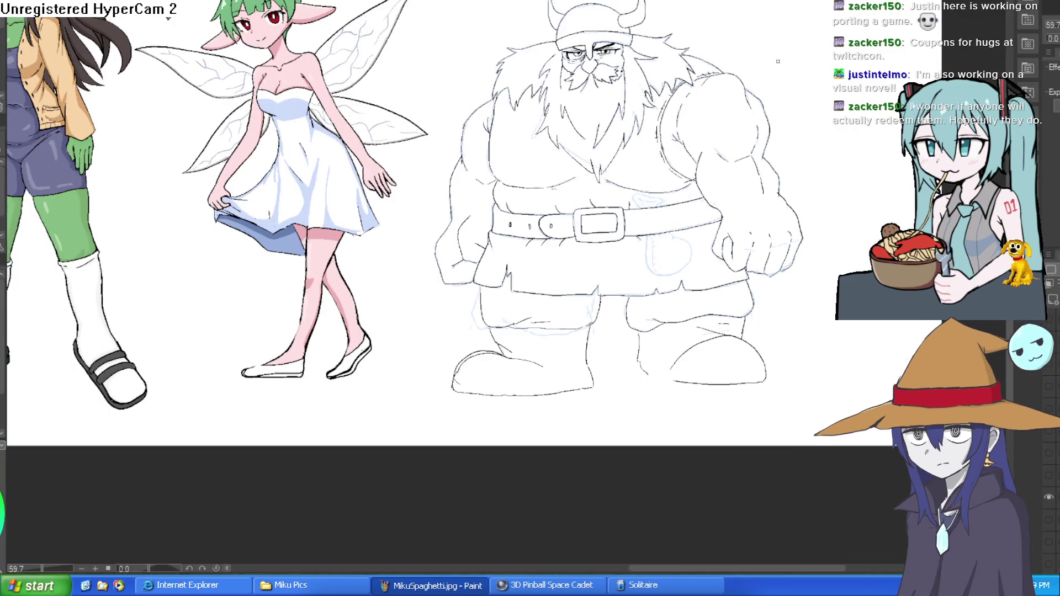
# Step: Zoom into the dwarf's left boot and erase the doubled line along its top
pyautogui.scroll(5, 679, 322)
pyautogui.scroll(-2, 679, 321)
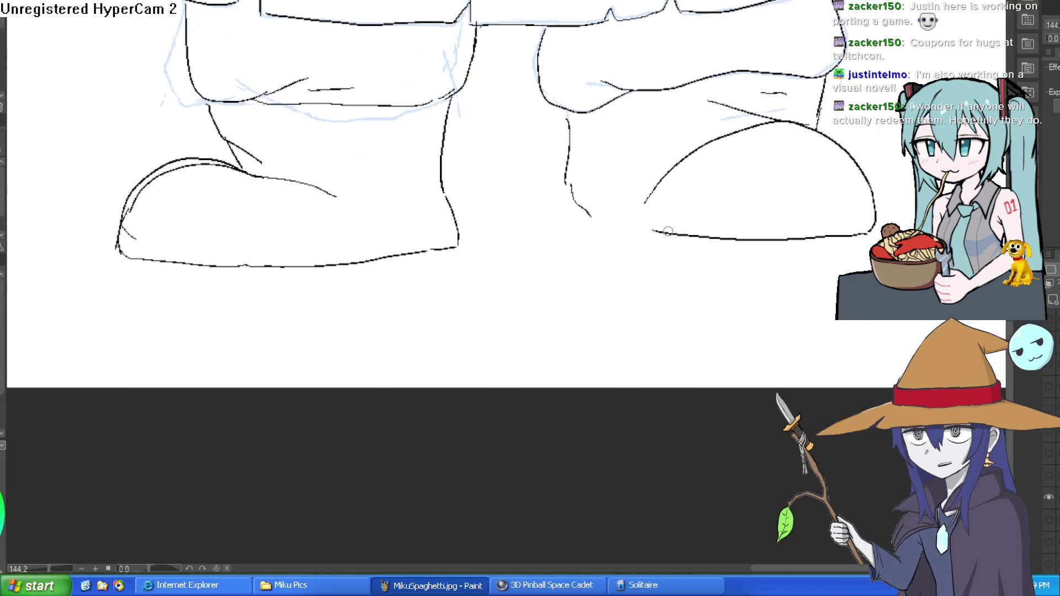
pyautogui.scroll(-3, 575, 232)
pyautogui.moveTo(726, 230); pyautogui.dragTo(727, 182)
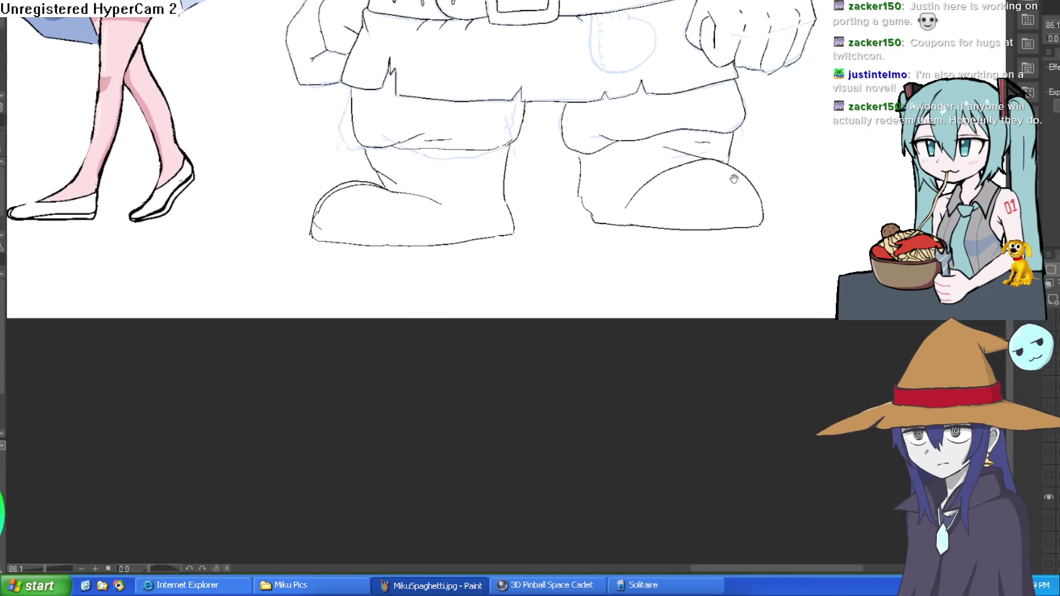
pyautogui.scroll(4, 365, 175)
pyautogui.moveTo(365, 175)
pyautogui.mouseDown()
pyautogui.moveTo(307, 171)
pyautogui.moveTo(268, 199)
pyautogui.moveTo(239, 249)
pyautogui.moveTo(247, 260)
pyautogui.mouseUp()
# Step: Check the dwarf by toggling its dark lineart layer off and on, then lasso the left leg and boot
pyautogui.scroll(-5, 694, 85)
pyautogui.moveTo(694, 85); pyautogui.dragTo(671, 278)
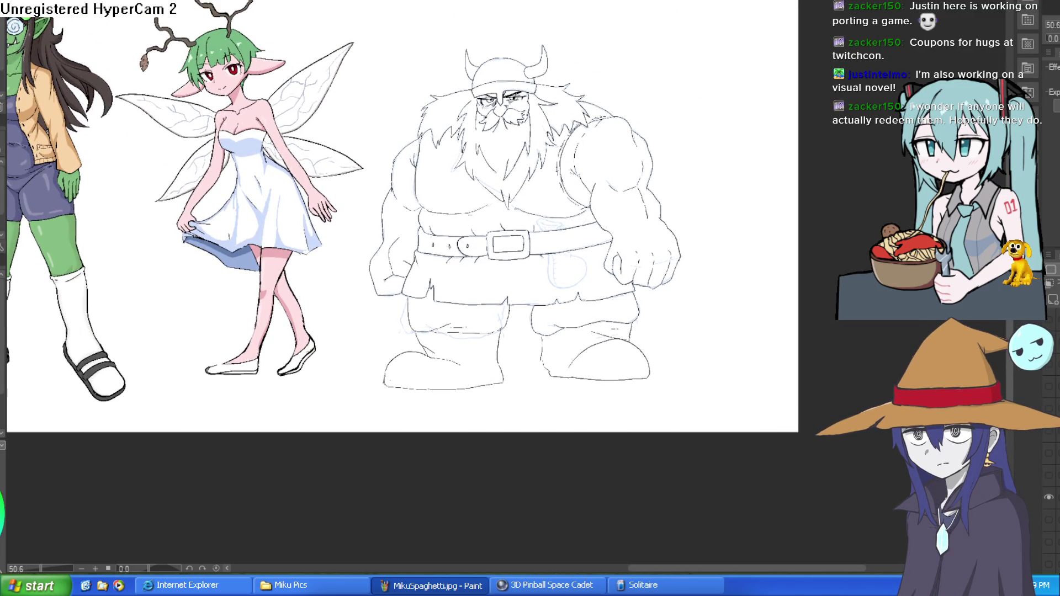
pyautogui.scroll(5, 1052, 442)
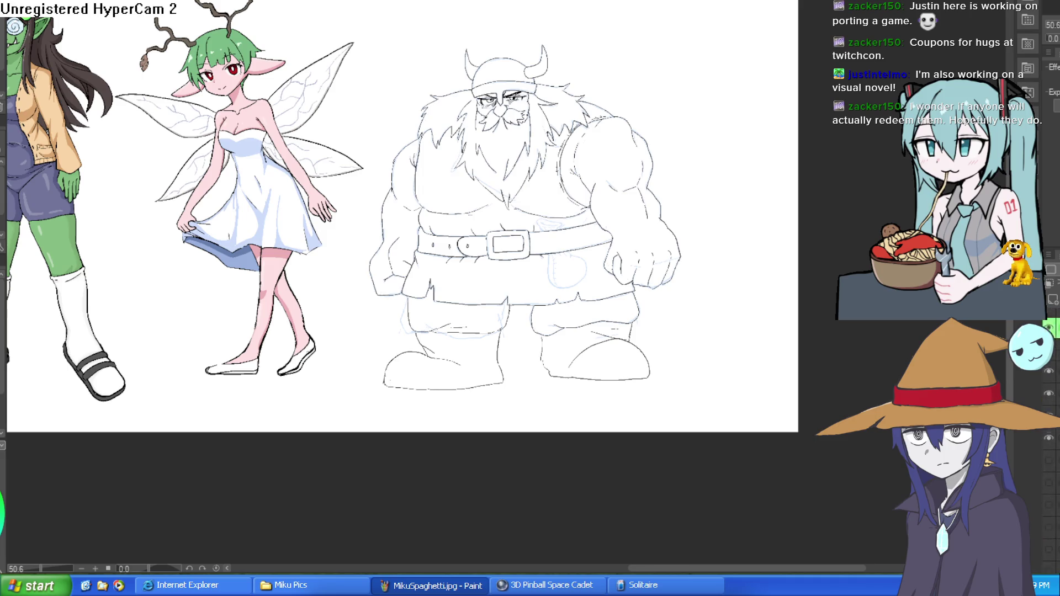
pyautogui.click(1049, 371)
pyautogui.click(1049, 371)
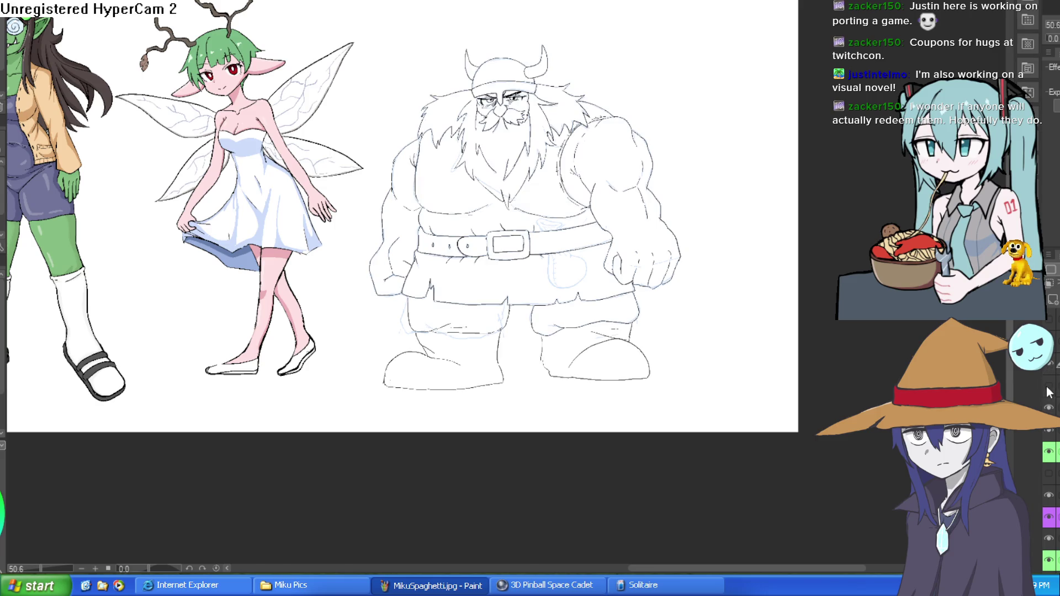
pyautogui.scroll(3, 622, 360)
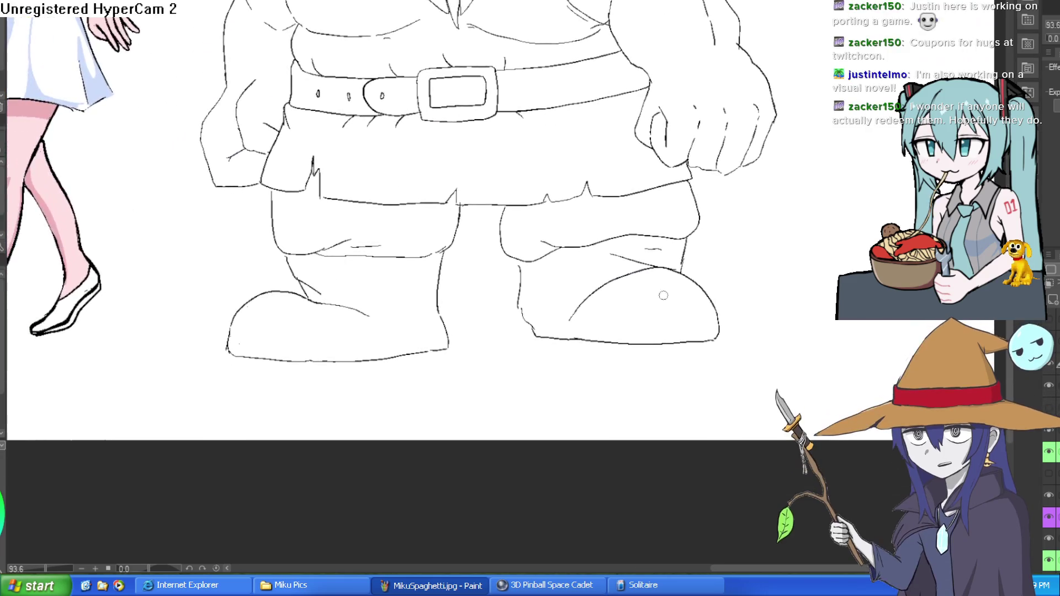
pyautogui.moveTo(474, 218)
pyautogui.mouseDown()
pyautogui.moveTo(367, 213)
pyautogui.moveTo(255, 229)
pyautogui.moveTo(264, 392)
pyautogui.moveTo(489, 272)
pyautogui.moveTo(473, 220)
pyautogui.mouseUp()
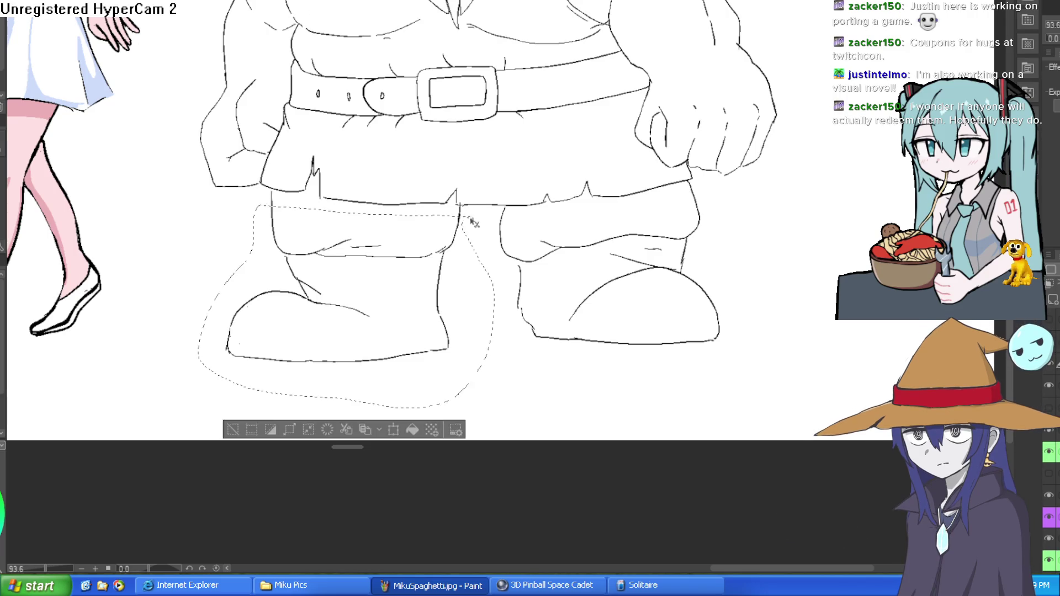
# Step: Transform the lassoed left leg and boot slightly up and left, confirm, and deselect
pyautogui.hotkey('ctrl', 't')
pyautogui.moveTo(457, 297); pyautogui.dragTo(457, 286)
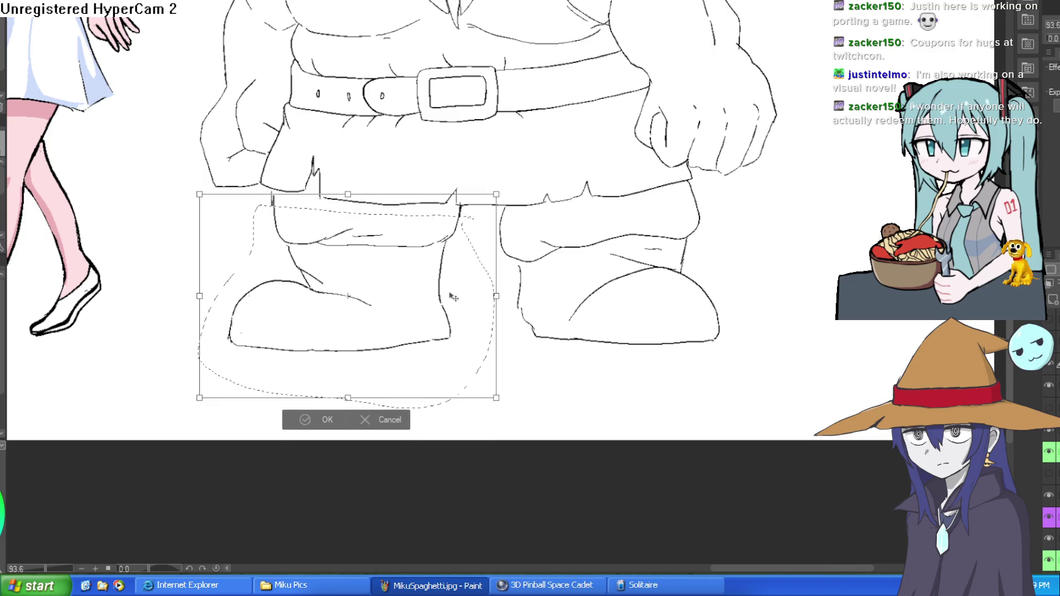
pyautogui.moveTo(444, 342); pyautogui.dragTo(441, 339)
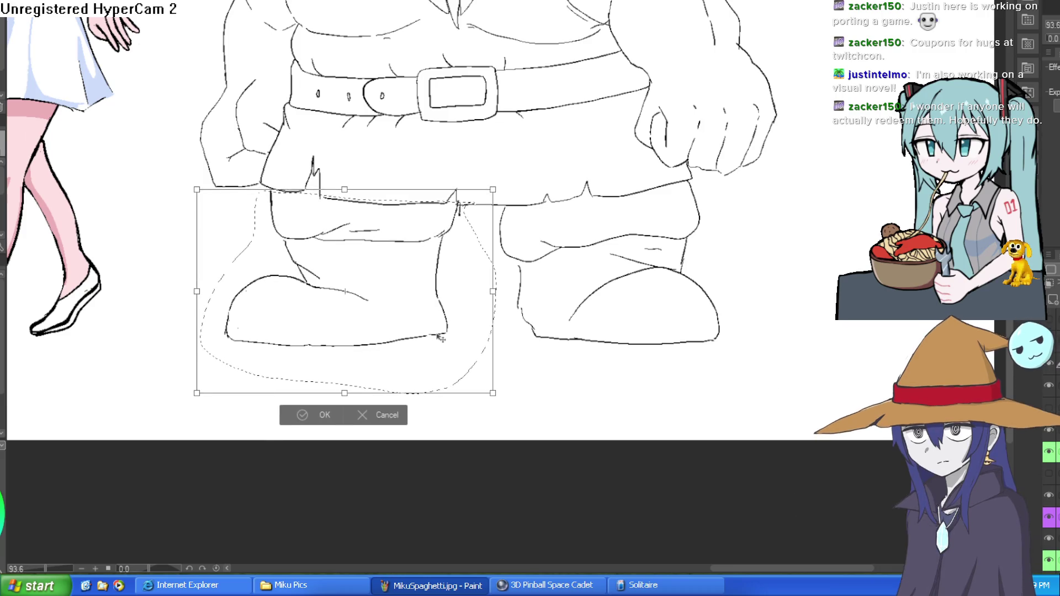
pyautogui.click(325, 418)
pyautogui.click(241, 419)
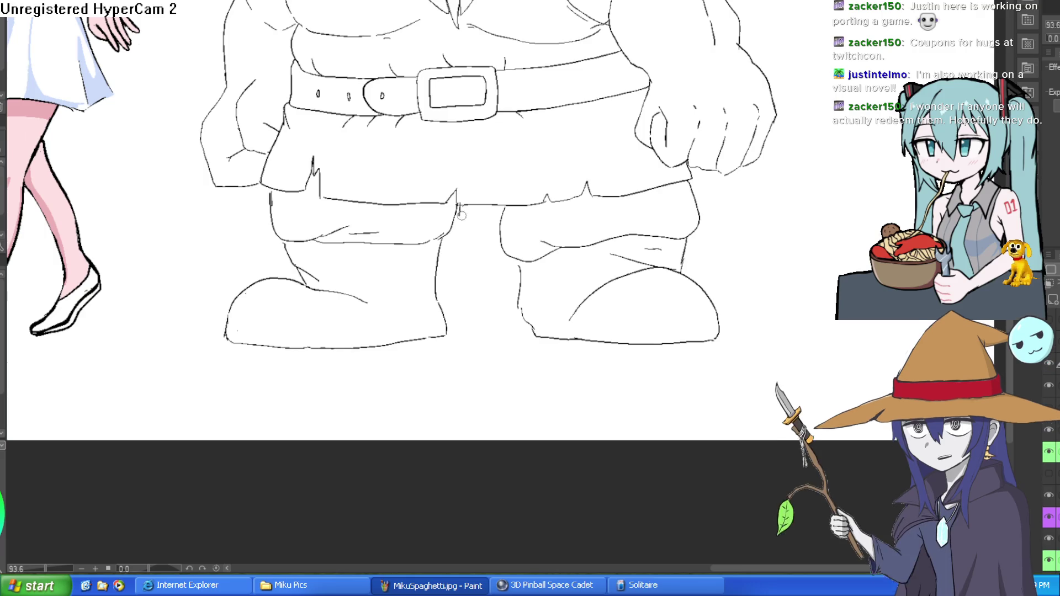
pyautogui.scroll(-5, 632, 177)
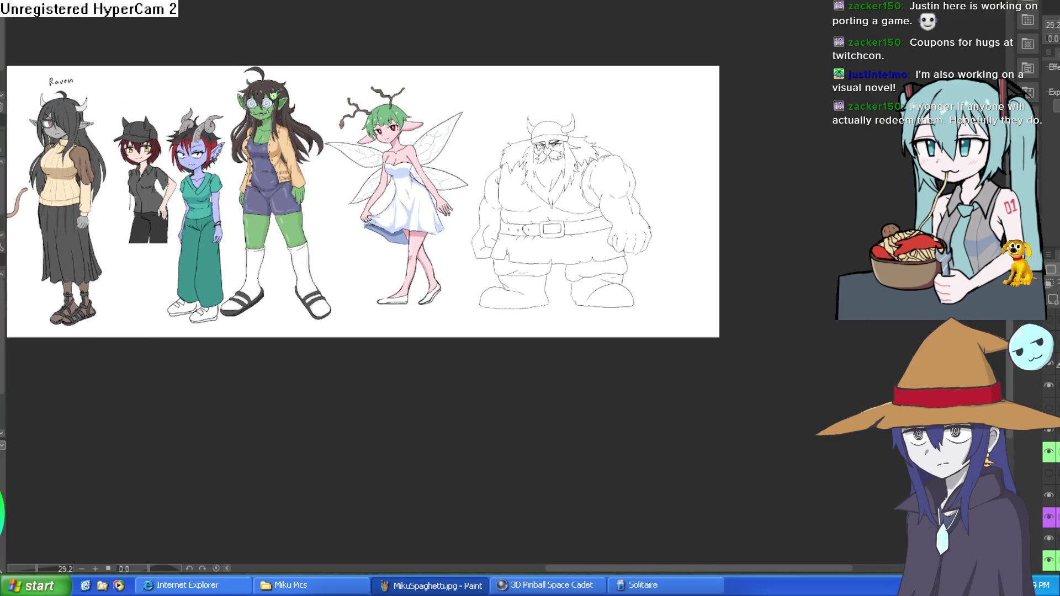
# Step: Pan and zoom from Nixie's head past the cat-girl Willow to the red demon girl and sketch character
pyautogui.scroll(-2, 359, 246)
pyautogui.scroll(6, 460, 163)
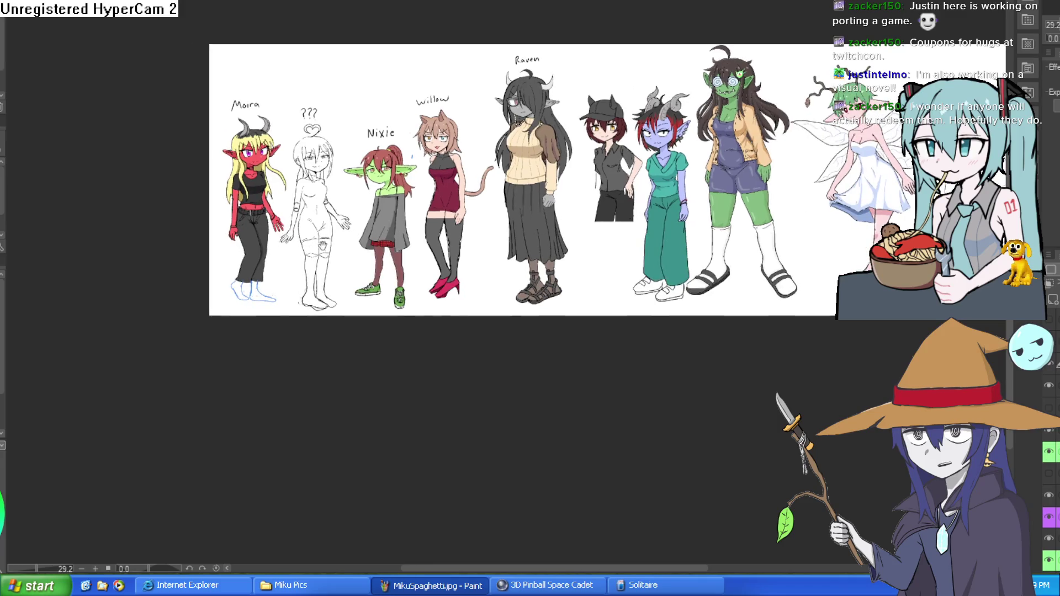
pyautogui.moveTo(460, 163); pyautogui.dragTo(531, 232)
pyautogui.scroll(1, 531, 232)
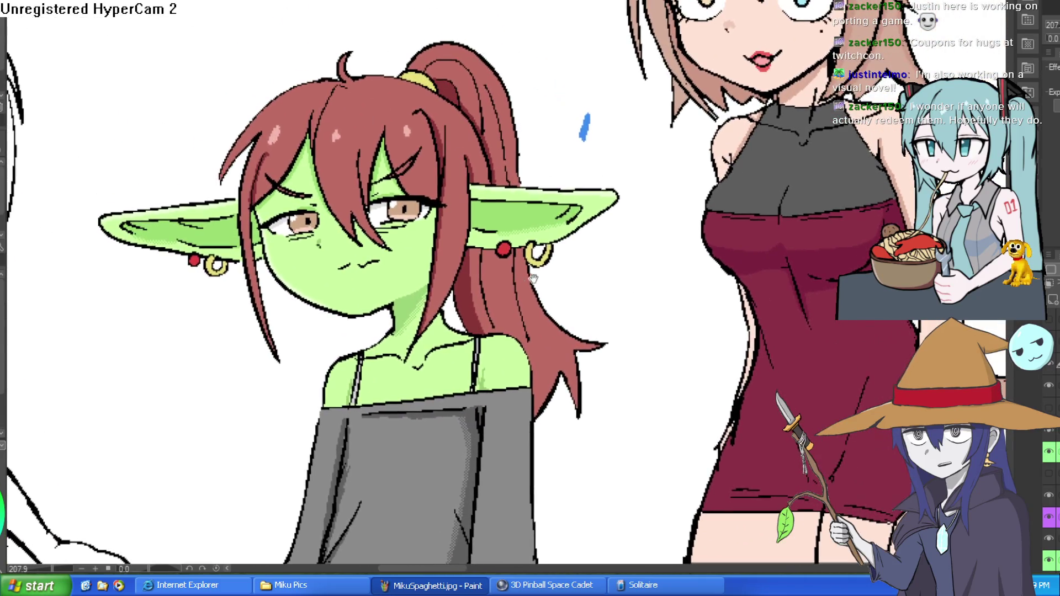
pyautogui.scroll(-2, 555, 255)
pyautogui.scroll(1, 577, 337)
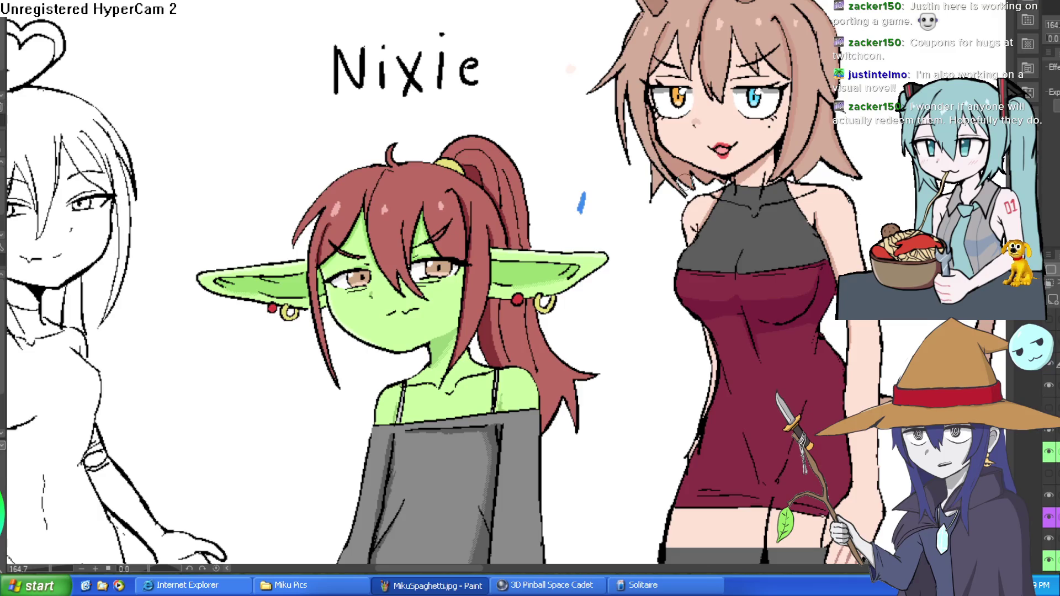
pyautogui.moveTo(685, 183)
pyautogui.mouseDown()
pyautogui.moveTo(795, 105)
pyautogui.moveTo(586, 237)
pyautogui.moveTo(617, 241)
pyautogui.moveTo(584, 254)
pyautogui.mouseUp()
pyautogui.scroll(-1, 796, 105)
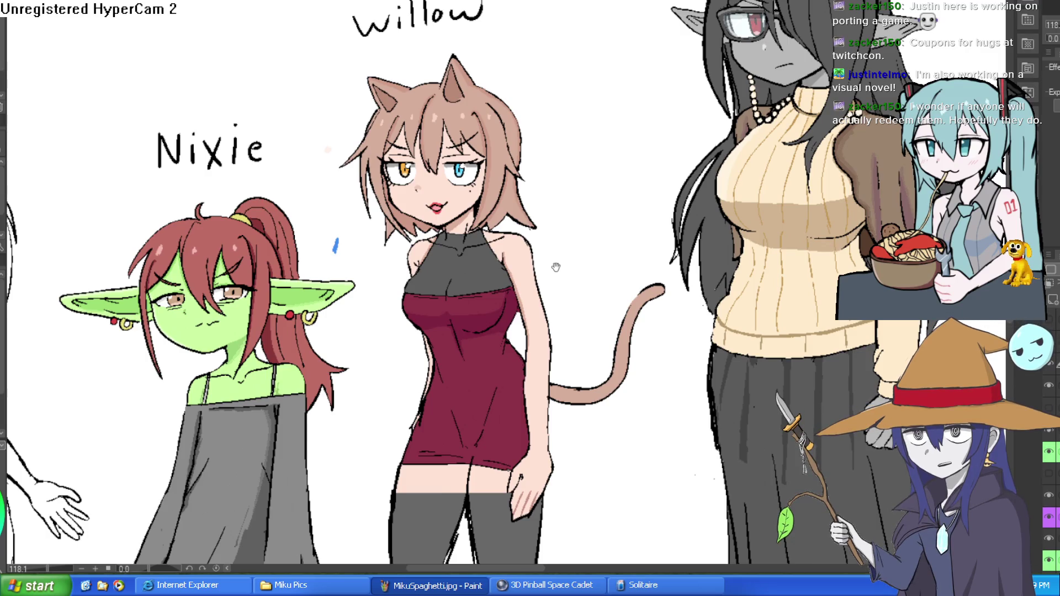
pyautogui.moveTo(555, 268); pyautogui.dragTo(611, 251)
pyautogui.scroll(-1, 610, 250)
pyautogui.moveTo(331, 310)
pyautogui.mouseDown()
pyautogui.moveTo(591, 254)
pyautogui.moveTo(565, 275)
pyautogui.mouseUp()
pyautogui.scroll(1, 586, 271)
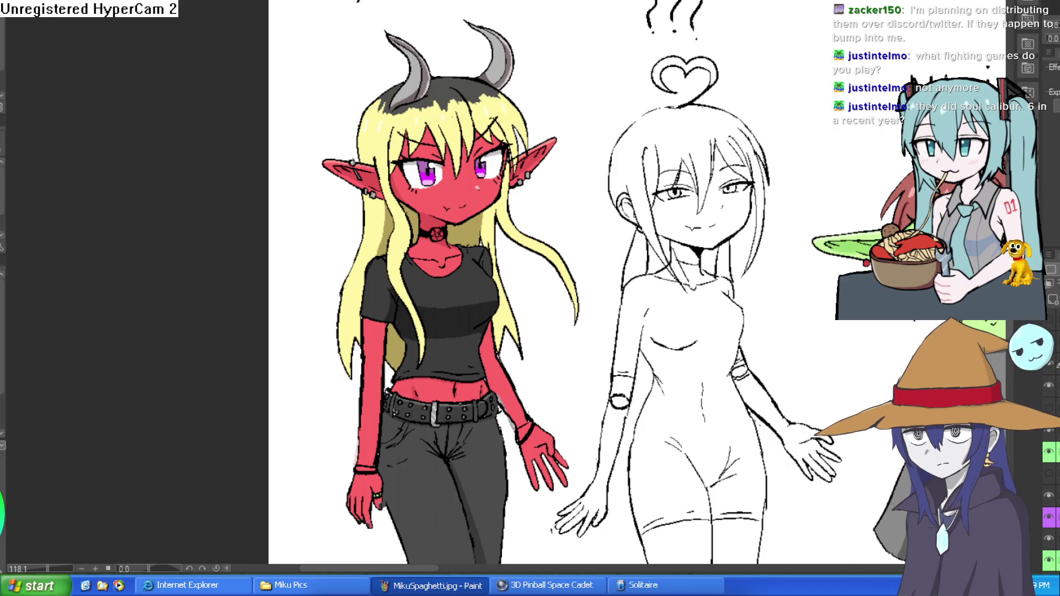
# Step: Zoom out to about 69% to show Moira, the ??? girl and Nixie together
pyautogui.scroll(-5, 718, 84)
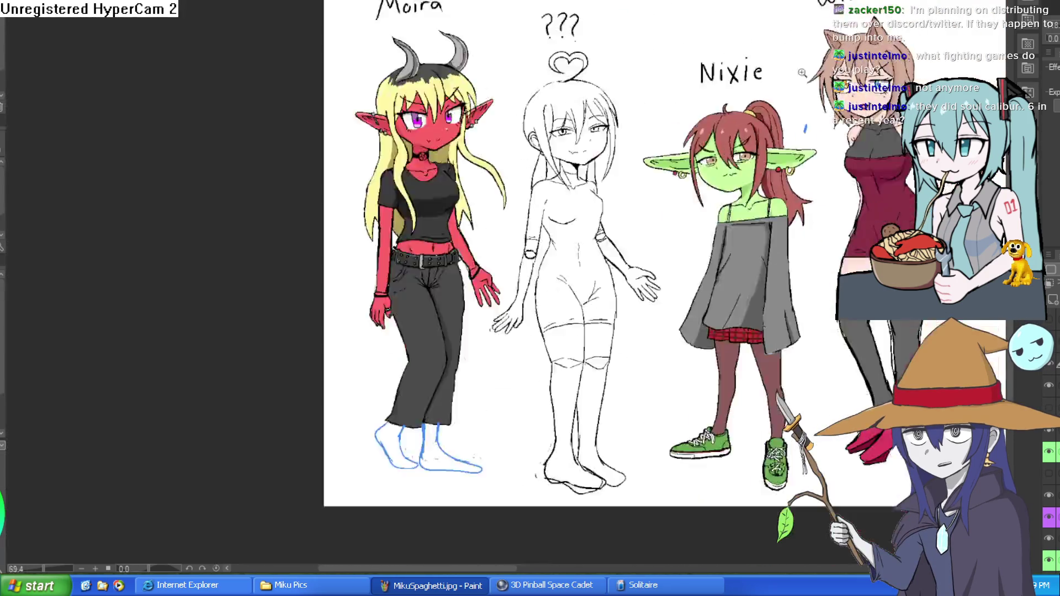
# Step: Frame the dwarf's lower body at about 79% and make the light-blue rough sketch layer visible
pyautogui.hscroll(10, 718, 84)
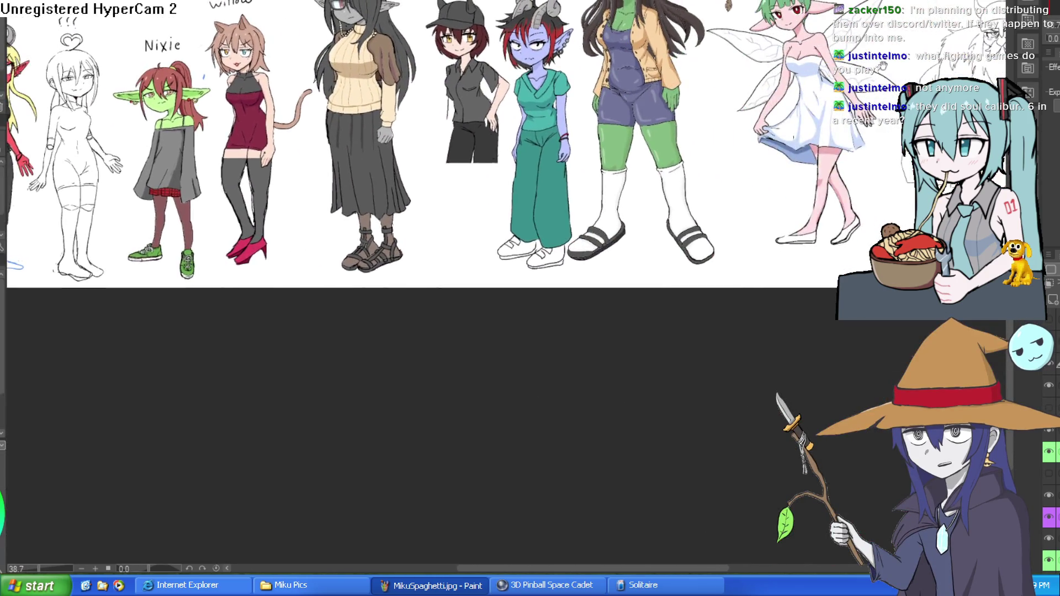
pyautogui.scroll(-2, 718, 83)
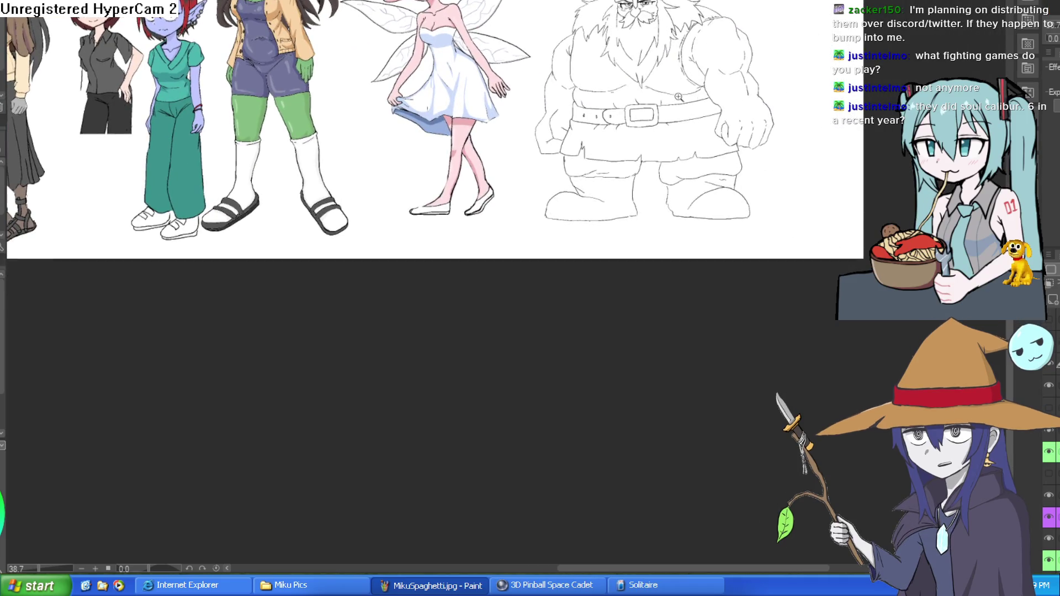
pyautogui.scroll(5, 753, 109)
pyautogui.moveTo(754, 109)
pyautogui.mouseDown()
pyautogui.moveTo(708, 221)
pyautogui.moveTo(708, 168)
pyautogui.mouseUp()
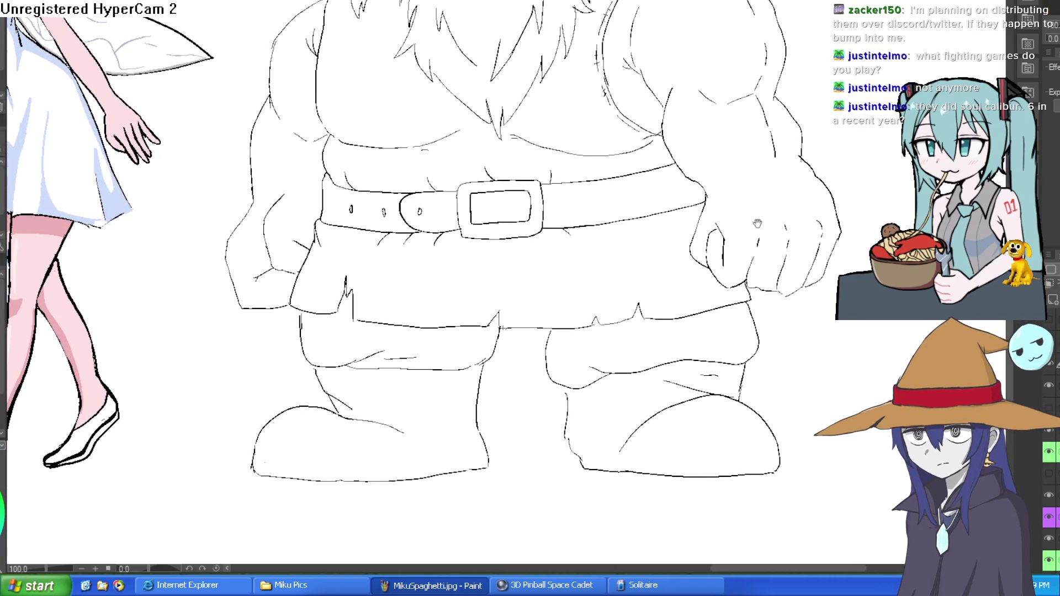
pyautogui.scroll(-3, 776, 192)
pyautogui.scroll(2, 829, 121)
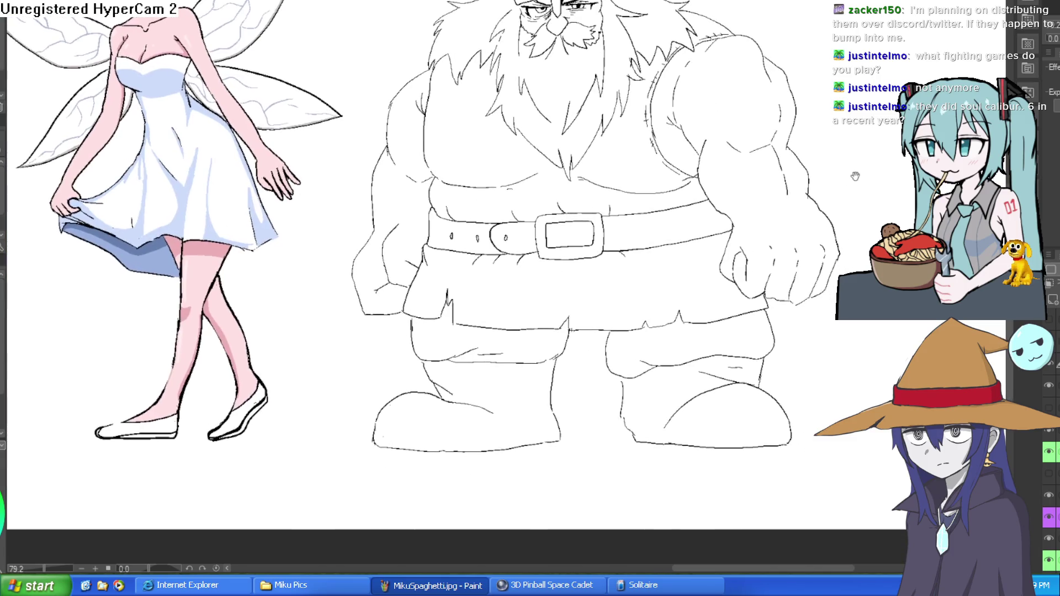
pyautogui.scroll(-1, 828, 120)
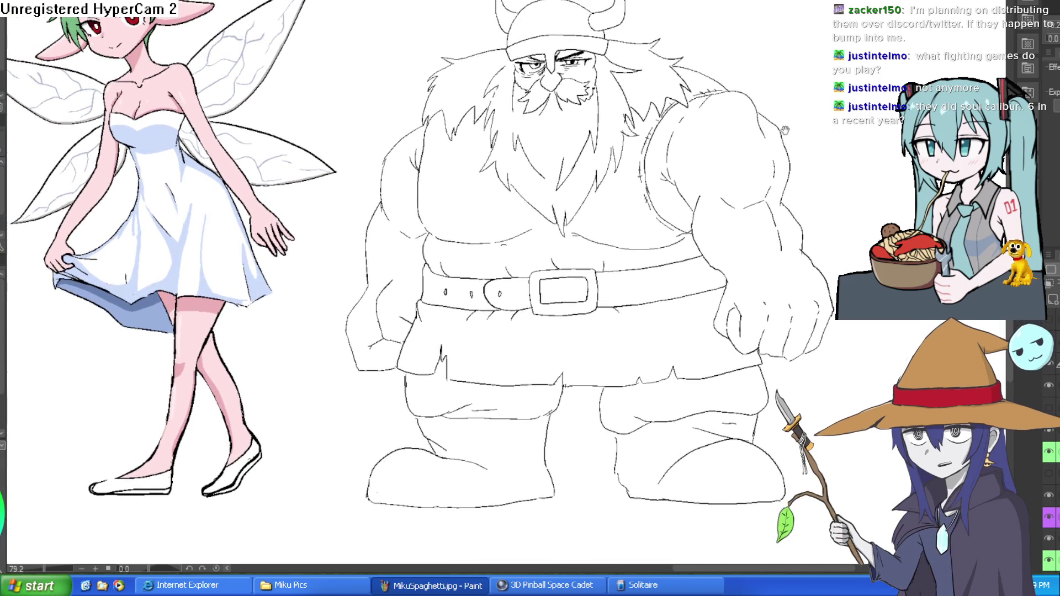
pyautogui.scroll(2, 779, 103)
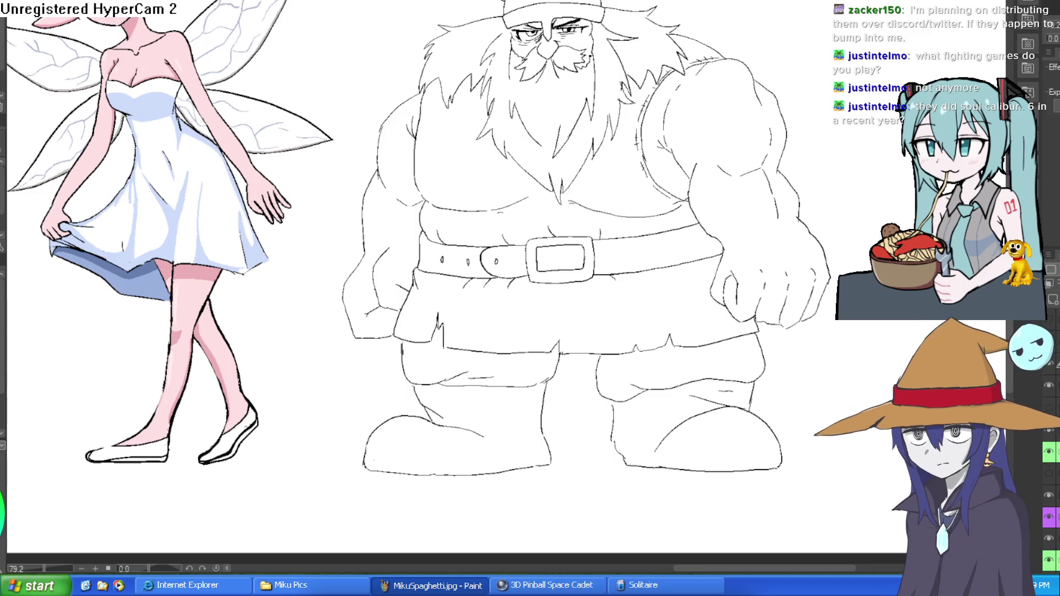
pyautogui.click(1049, 408)
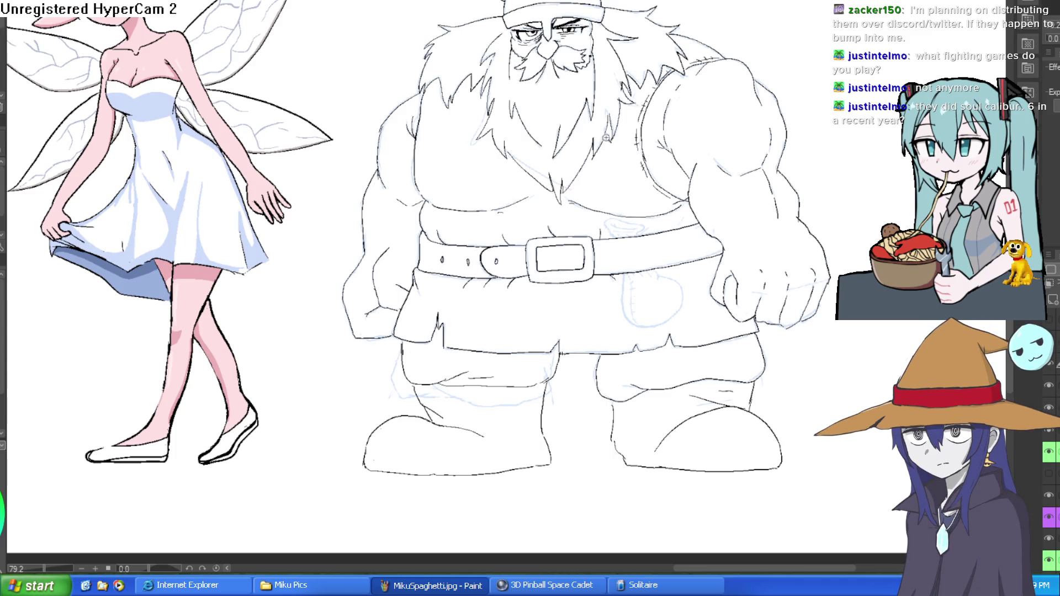
pyautogui.scroll(3, 648, 238)
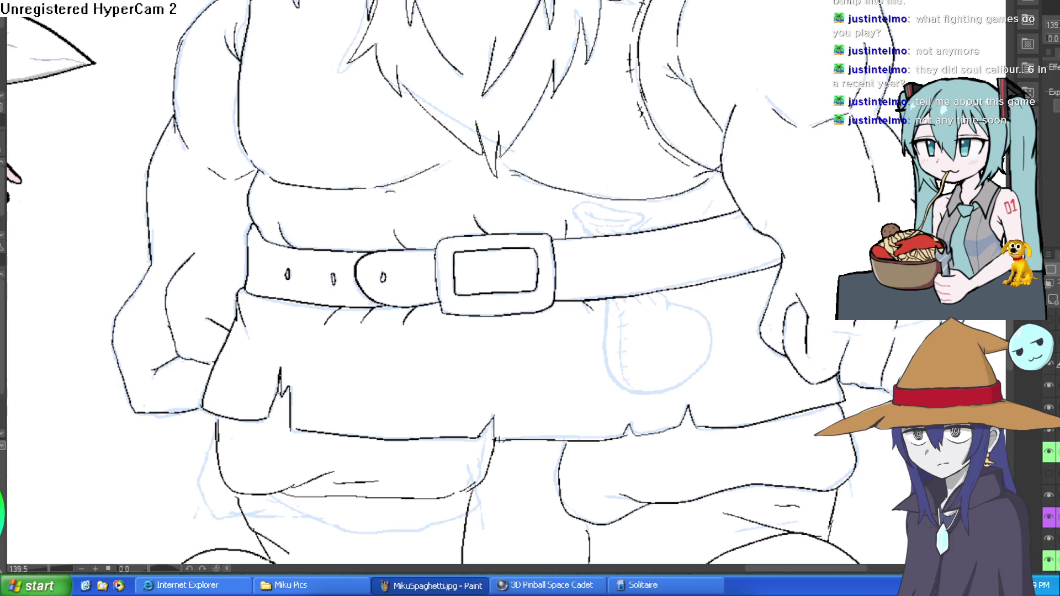
# Step: Zoom in on the dwarf's belt, buckle and tunic hem for inking over the sketch
pyautogui.scroll(3, 633, 229)
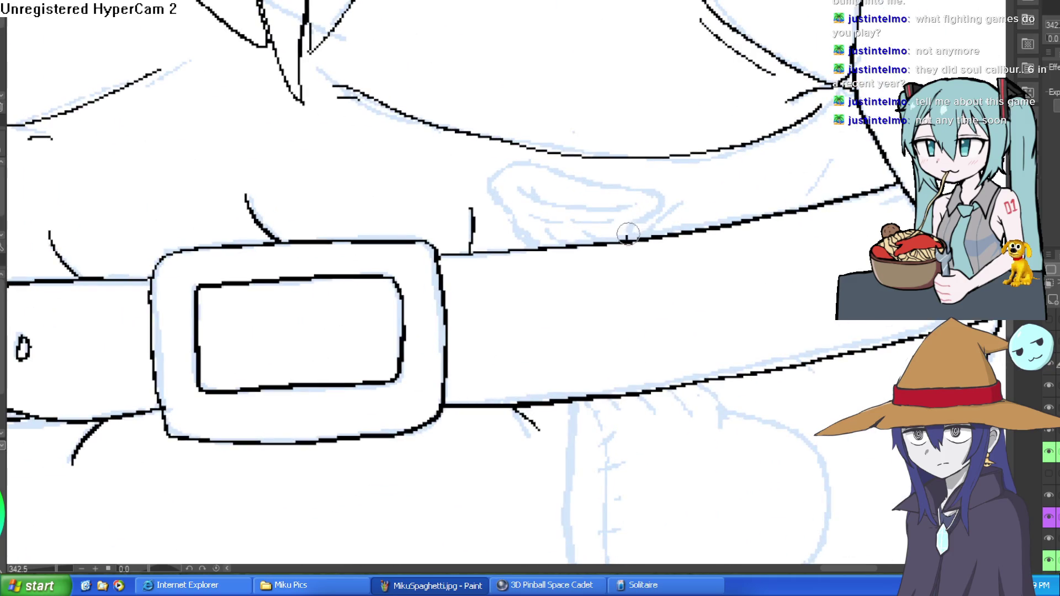
# Step: Ink the cloth tucked above the belt, with its fold lines and small edge folds
pyautogui.moveTo(628, 239)
pyautogui.mouseDown()
pyautogui.moveTo(660, 191)
pyautogui.moveTo(493, 176)
pyautogui.moveTo(524, 217)
pyautogui.moveTo(528, 245)
pyautogui.mouseUp()
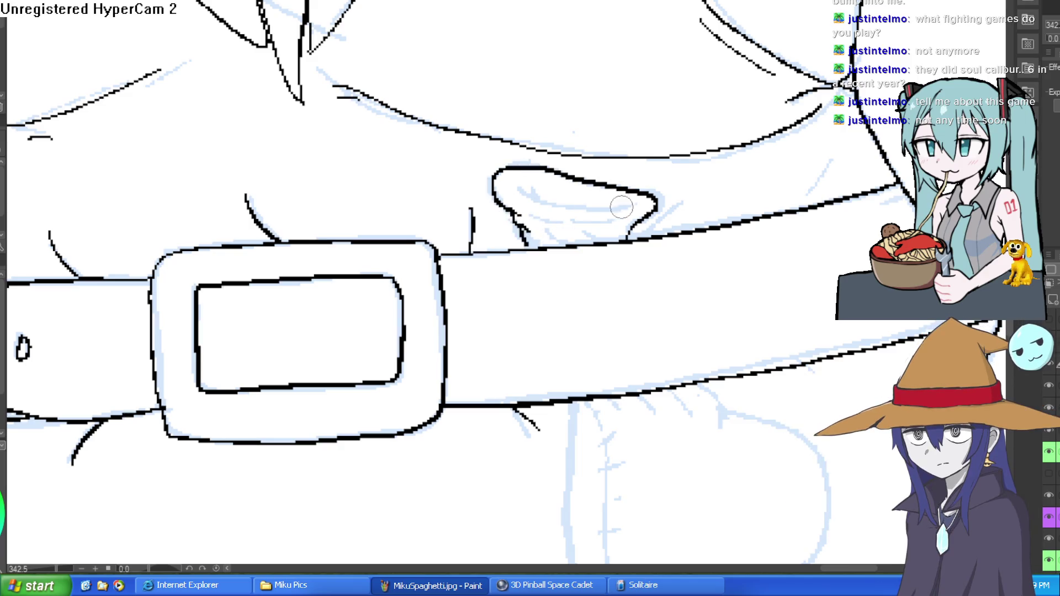
pyautogui.moveTo(621, 222); pyautogui.dragTo(534, 222)
pyautogui.moveTo(628, 203)
pyautogui.mouseDown()
pyautogui.moveTo(522, 195)
pyautogui.moveTo(529, 184)
pyautogui.mouseUp()
pyautogui.moveTo(547, 231)
pyautogui.mouseDown()
pyautogui.moveTo(563, 246)
pyautogui.moveTo(594, 243)
pyautogui.moveTo(569, 154)
pyautogui.mouseUp()
pyautogui.scroll(-3, 617, 226)
pyautogui.scroll(4, 641, 152)
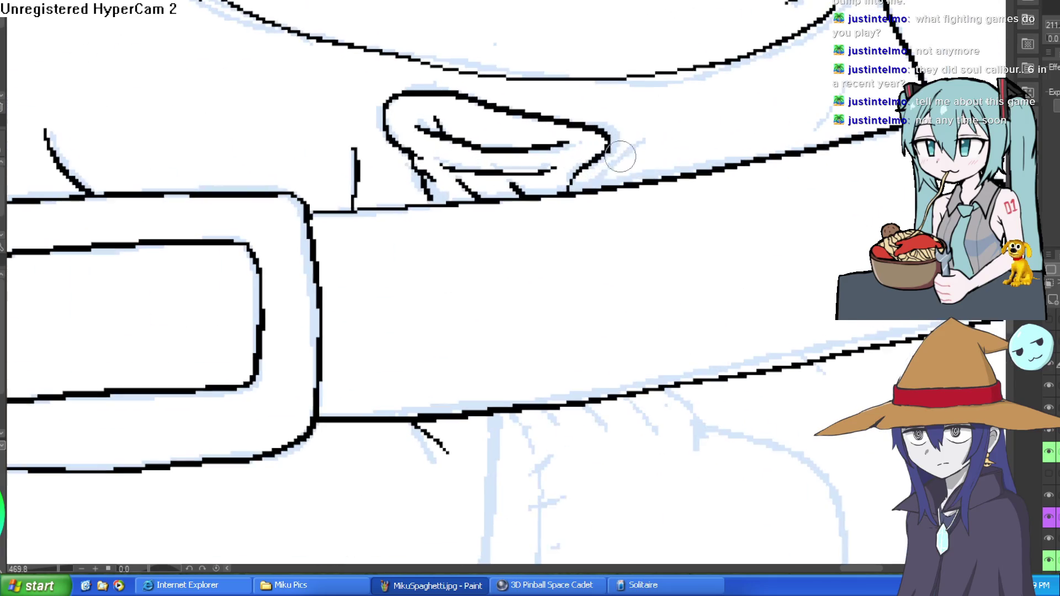
pyautogui.scroll(-5, 641, 150)
pyautogui.scroll(5, 635, 185)
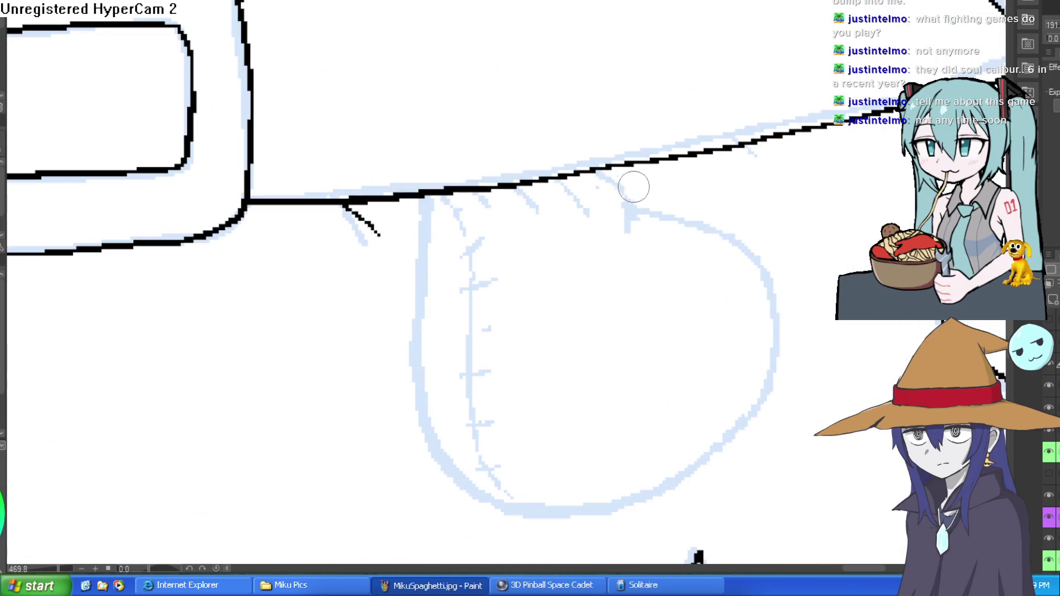
# Step: Ink the stitched pocket below the belt, undo a misplaced stroke, and hide the blue sketch layer
pyautogui.moveTo(598, 174)
pyautogui.mouseDown()
pyautogui.moveTo(620, 185)
pyautogui.moveTo(635, 237)
pyautogui.mouseUp()
pyautogui.moveTo(635, 210)
pyautogui.mouseDown()
pyautogui.moveTo(745, 256)
pyautogui.moveTo(760, 390)
pyautogui.moveTo(593, 500)
pyautogui.moveTo(426, 391)
pyautogui.moveTo(421, 202)
pyautogui.moveTo(470, 202)
pyautogui.moveTo(500, 223)
pyautogui.moveTo(596, 216)
pyautogui.mouseUp()
pyautogui.scroll(-3, 575, 244)
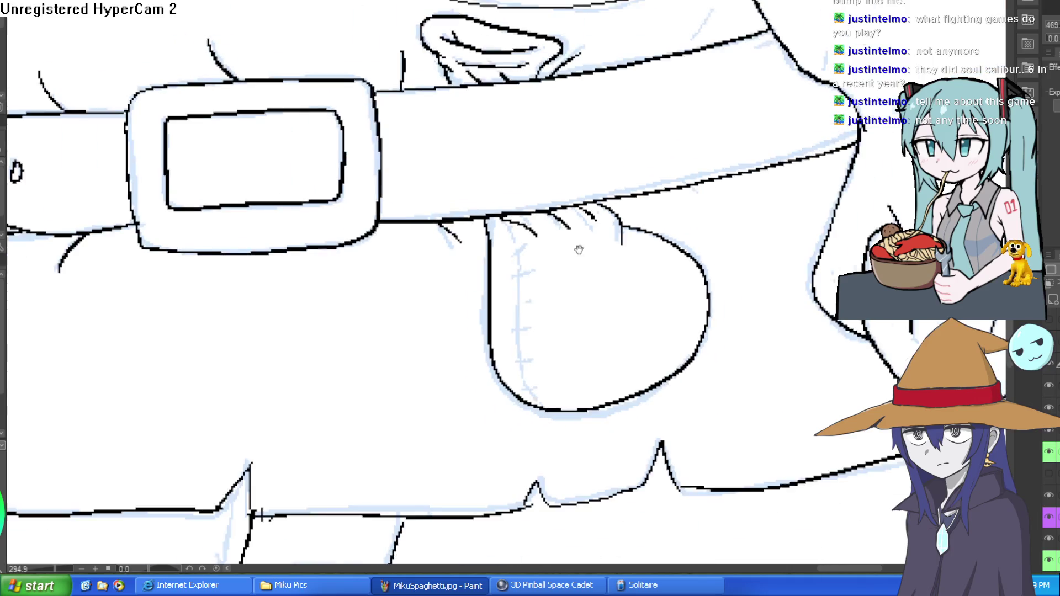
pyautogui.moveTo(487, 155)
pyautogui.mouseDown()
pyautogui.moveTo(518, 175)
pyautogui.moveTo(499, 256)
pyautogui.moveTo(504, 312)
pyautogui.moveTo(528, 340)
pyautogui.mouseUp()
pyautogui.moveTo(491, 309)
pyautogui.mouseDown()
pyautogui.moveTo(517, 307)
pyautogui.moveTo(519, 176)
pyautogui.mouseUp()
pyautogui.scroll(-5, 566, 193)
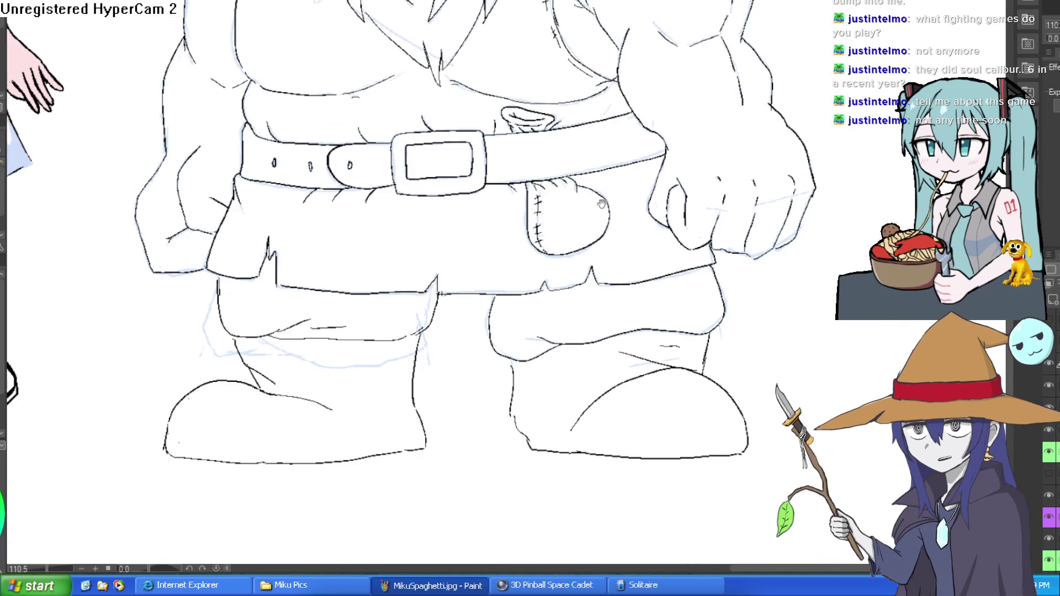
pyautogui.moveTo(597, 192)
pyautogui.mouseDown()
pyautogui.moveTo(586, 156)
pyautogui.moveTo(595, 179)
pyautogui.mouseUp()
pyautogui.scroll(5, 601, 184)
pyautogui.hotkey('ctrl', 'z')
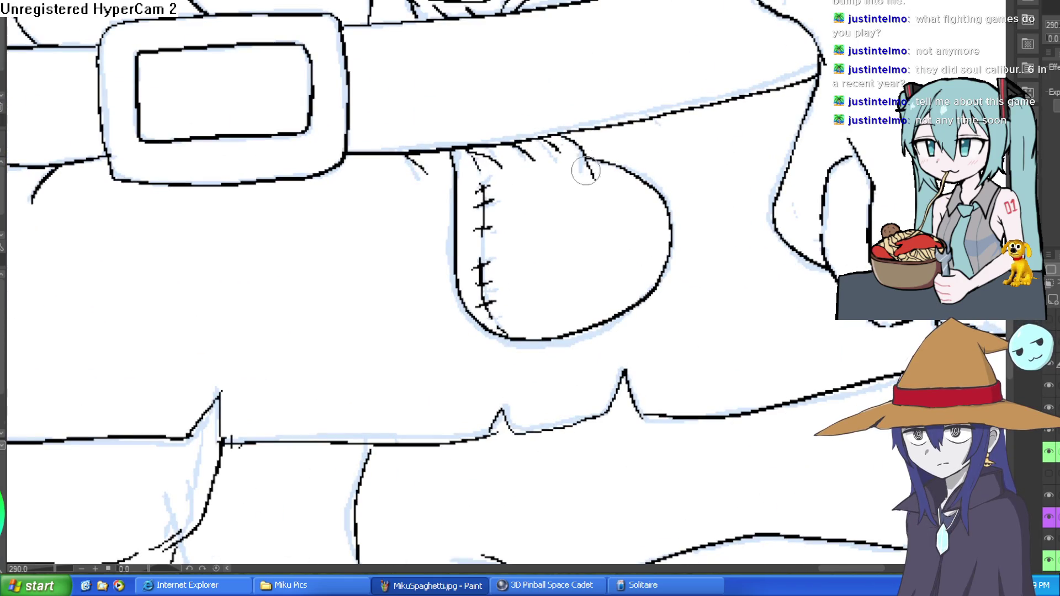
pyautogui.scroll(-4, 682, 148)
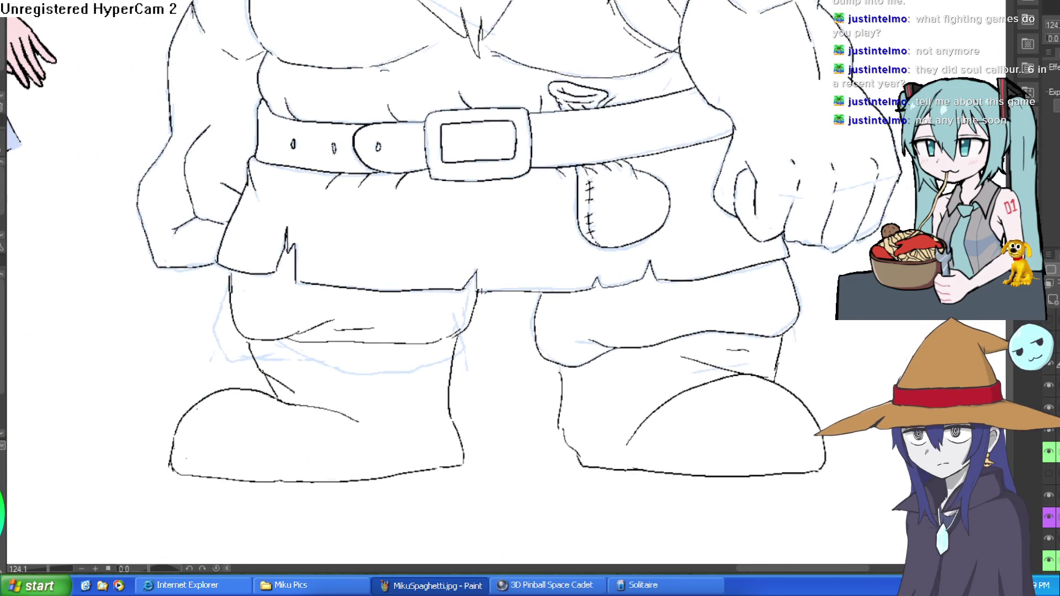
pyautogui.click(1050, 408)
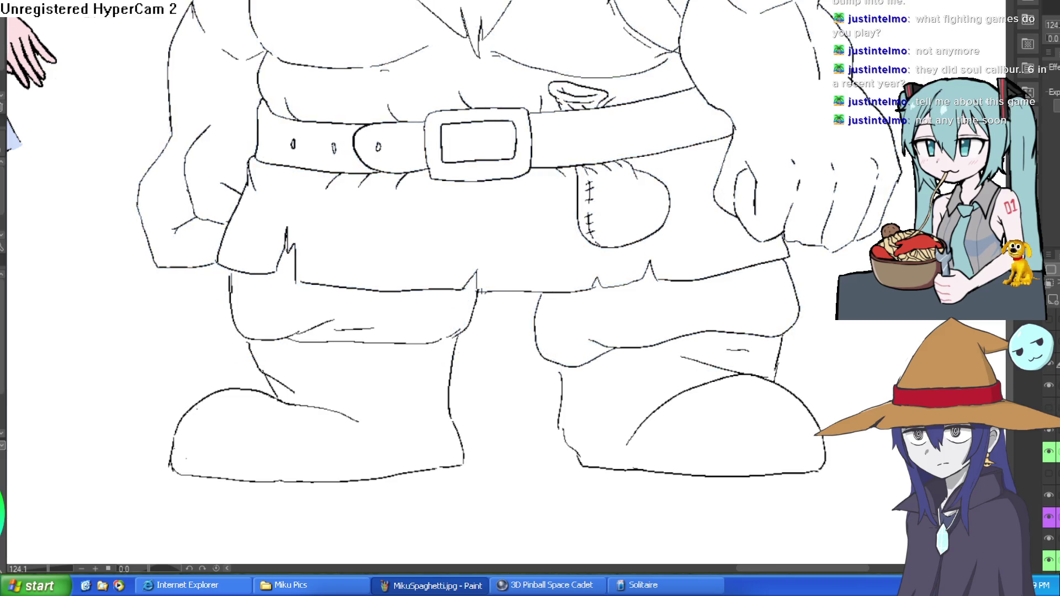
pyautogui.scroll(-3, 752, 556)
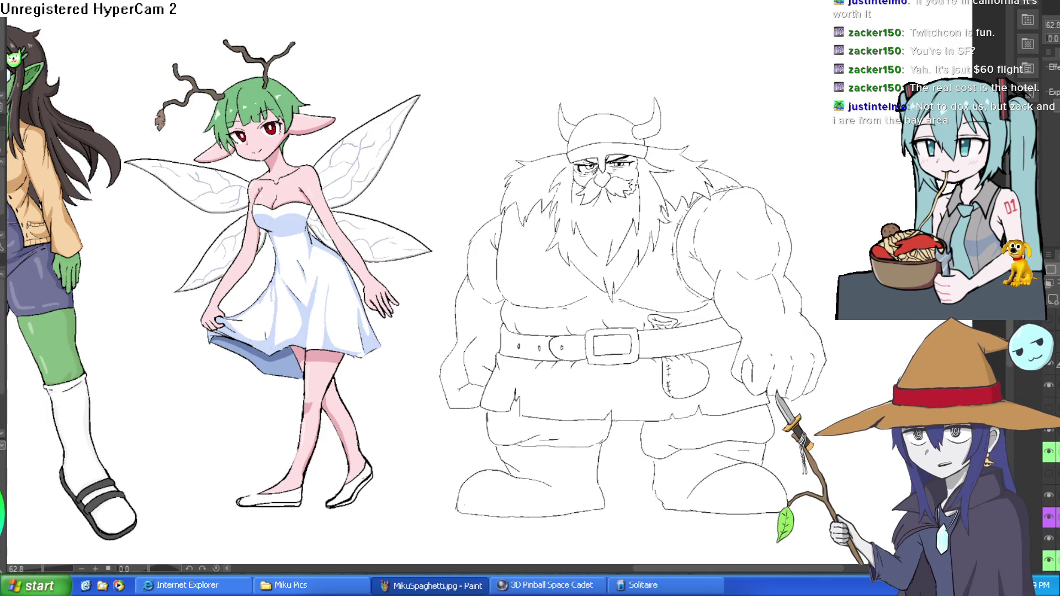
# Step: Zoom into the dwarf's boots and add a short line to the boot edge
pyautogui.moveTo(813, 98)
pyautogui.mouseDown()
pyautogui.moveTo(784, 88)
pyautogui.moveTo(765, 3)
pyautogui.mouseUp()
pyautogui.scroll(-3, 735, 72)
pyautogui.scroll(4, 776, 115)
pyautogui.scroll(8, 616, 119)
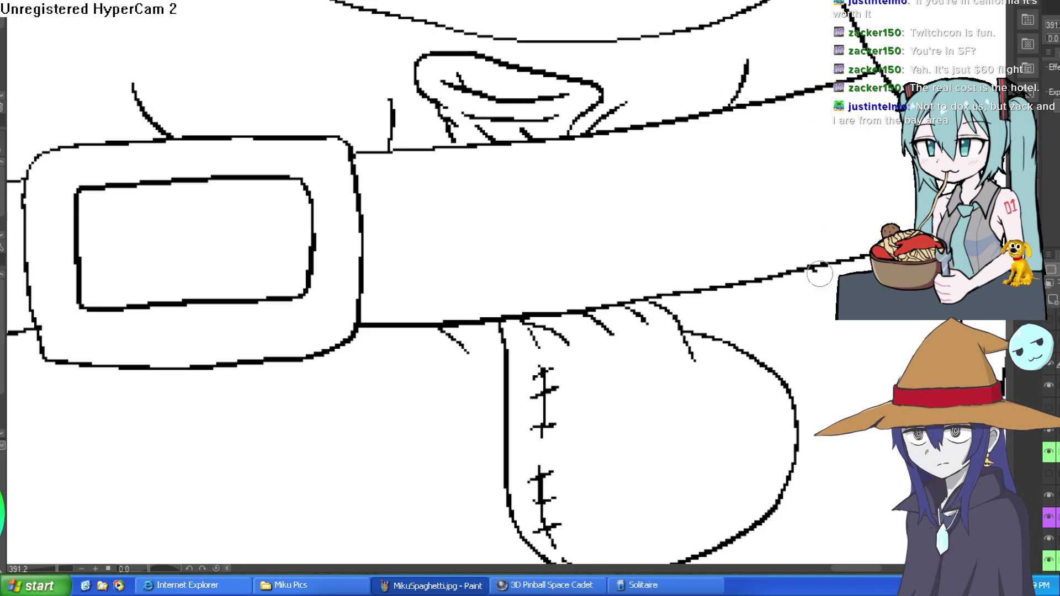
pyautogui.scroll(-3, 823, 276)
pyautogui.scroll(-1, 771, 140)
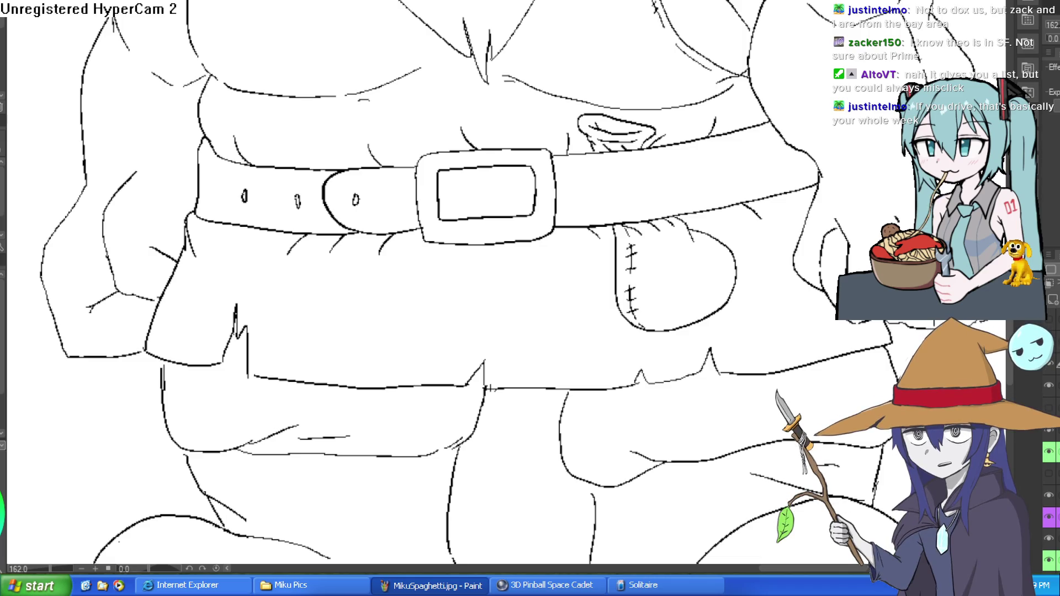
pyautogui.scroll(-5, 485, 388)
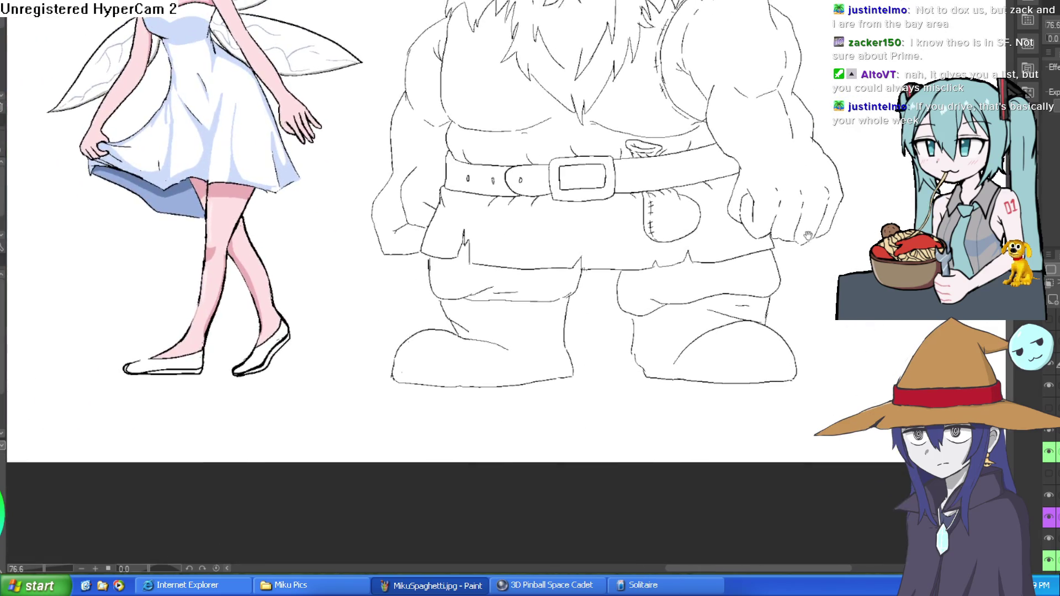
pyautogui.scroll(4, 603, 268)
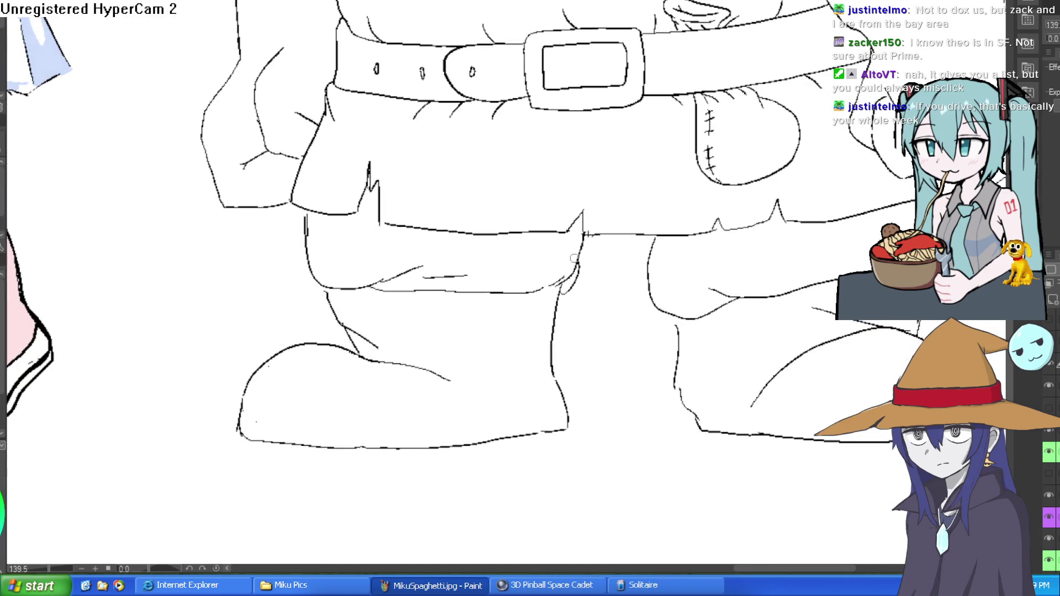
pyautogui.moveTo(563, 293); pyautogui.dragTo(583, 267)
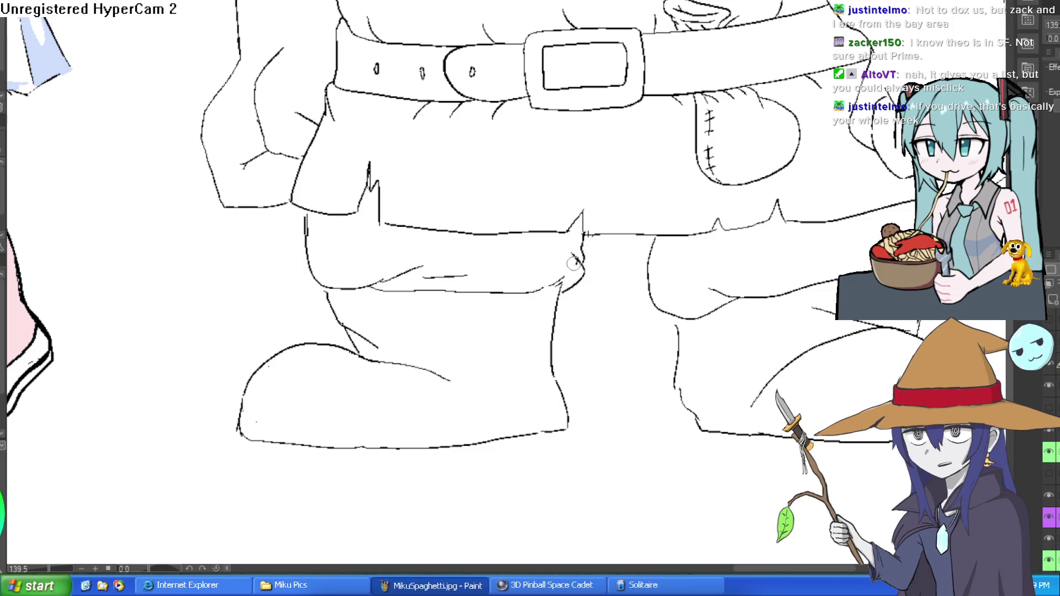
# Step: Pull back to the whole character lineup and tilt the canvas slightly
pyautogui.scroll(-5, 672, 234)
pyautogui.moveTo(765, 221)
pyautogui.mouseDown()
pyautogui.moveTo(738, 281)
pyautogui.moveTo(755, 262)
pyautogui.mouseUp()
pyautogui.moveTo(856, 254)
pyautogui.mouseDown()
pyautogui.moveTo(780, 250)
pyautogui.moveTo(823, 245)
pyautogui.mouseUp()
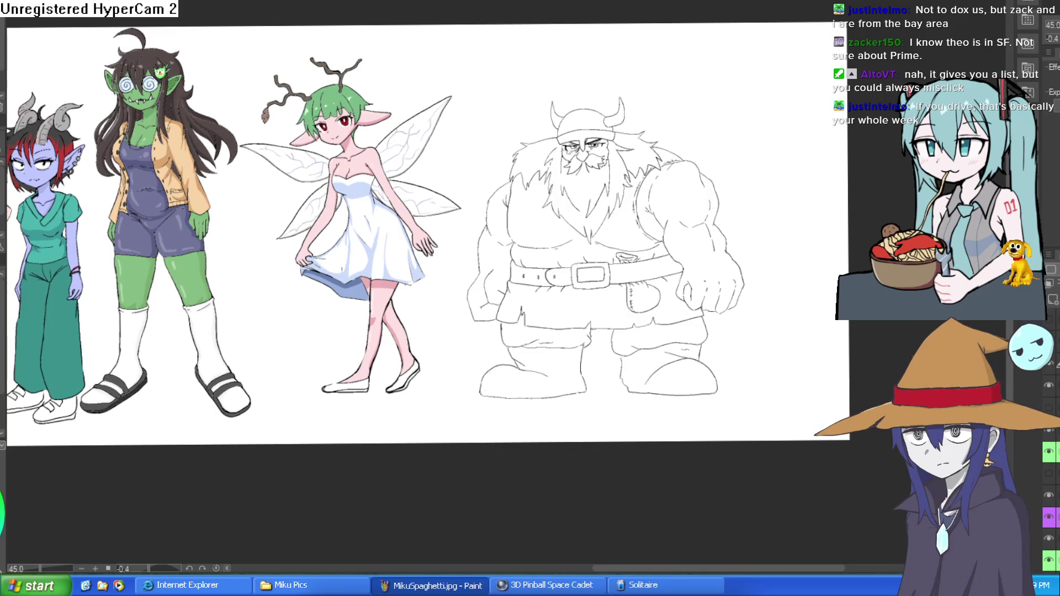
pyautogui.scroll(1, 1049, 470)
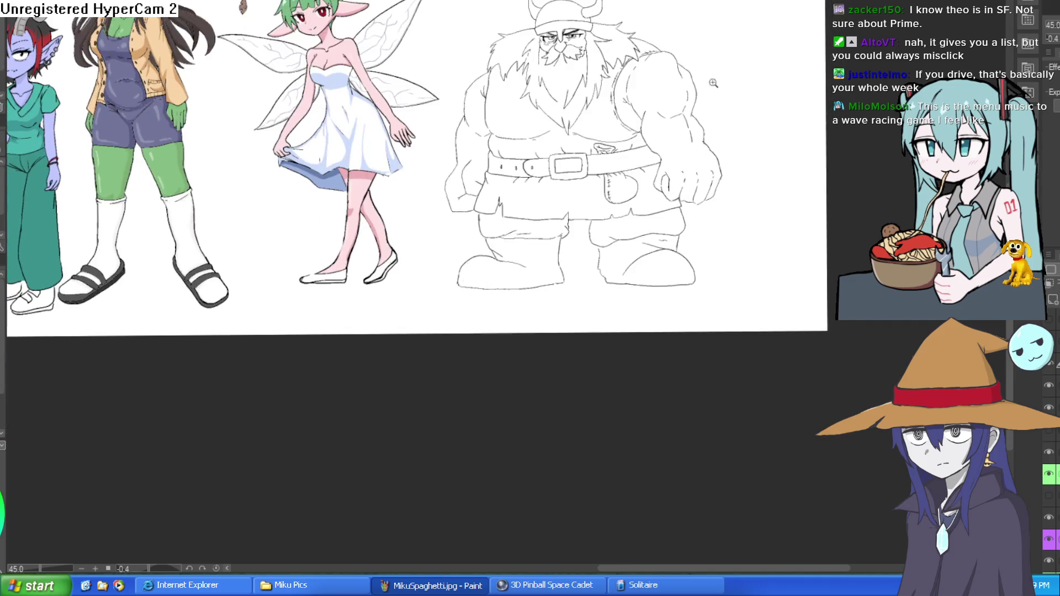
# Step: Add a new layer above the dwarf sketch in Clip Studio Paint, then return to Construct 3
pyautogui.scroll(3, 765, 170)
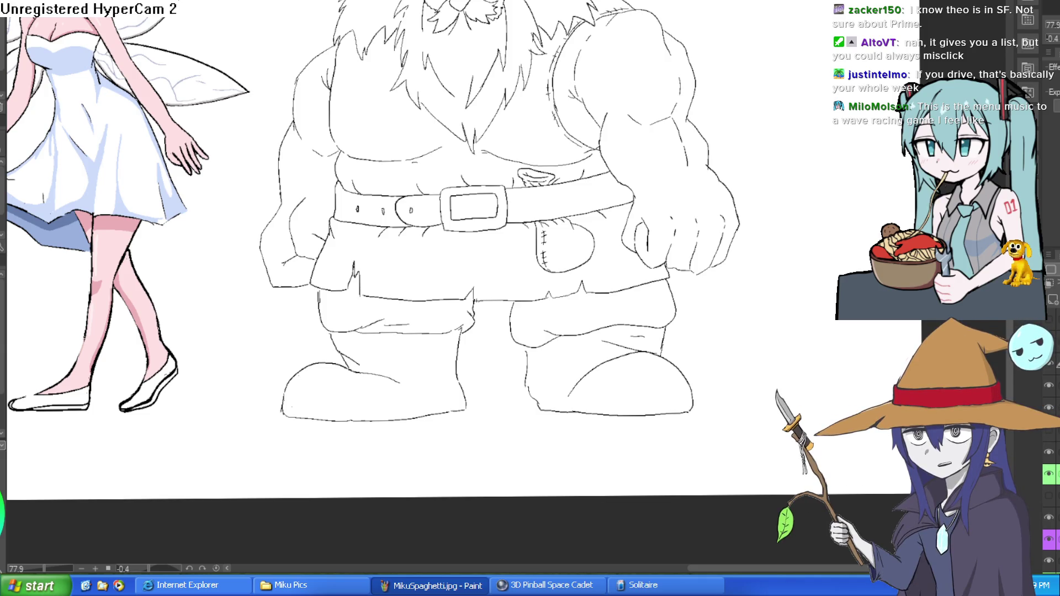
pyautogui.scroll(-3, 458, 249)
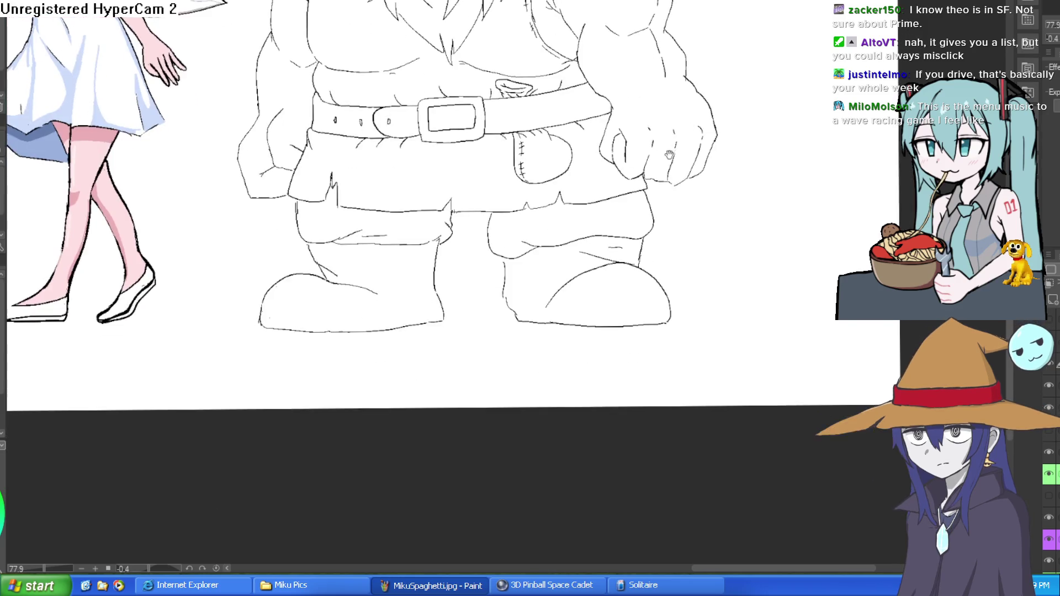
pyautogui.hotkey('ctrl', 'shift', 'n')
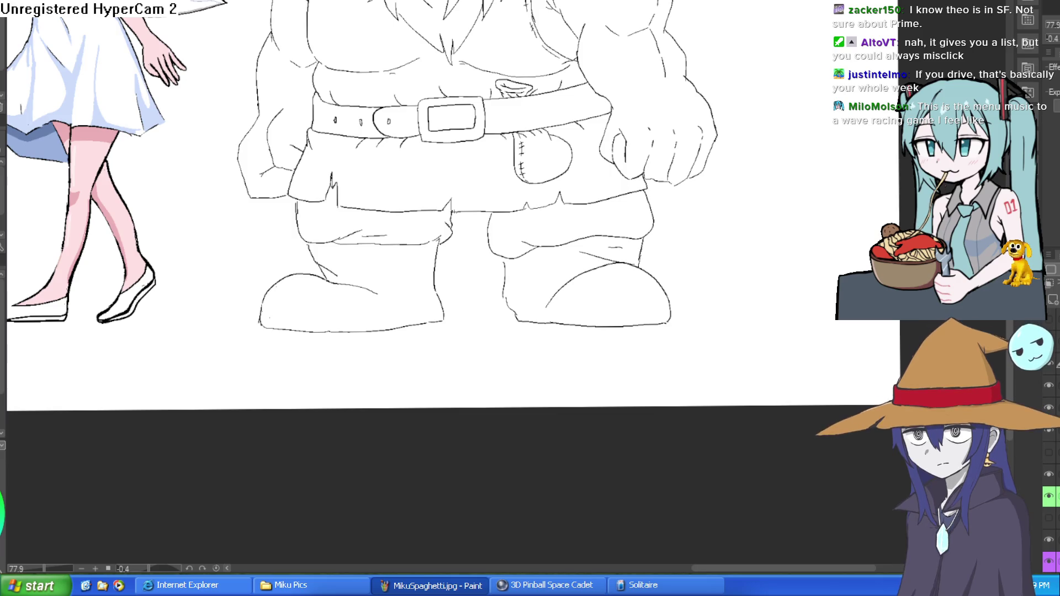
pyautogui.hotkey('alt', 'Tab')
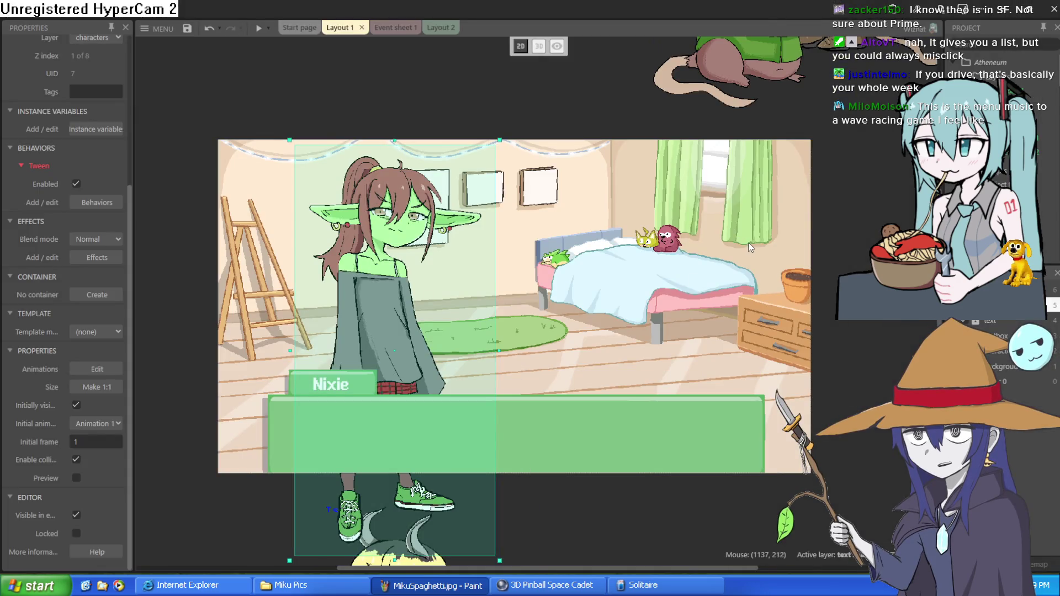
# Step: Drag the Moira sprite into the bedroom scene, standing to the right of the Nixie goblin
pyautogui.scroll(-2, 748, 244)
pyautogui.scroll(2, 698, 273)
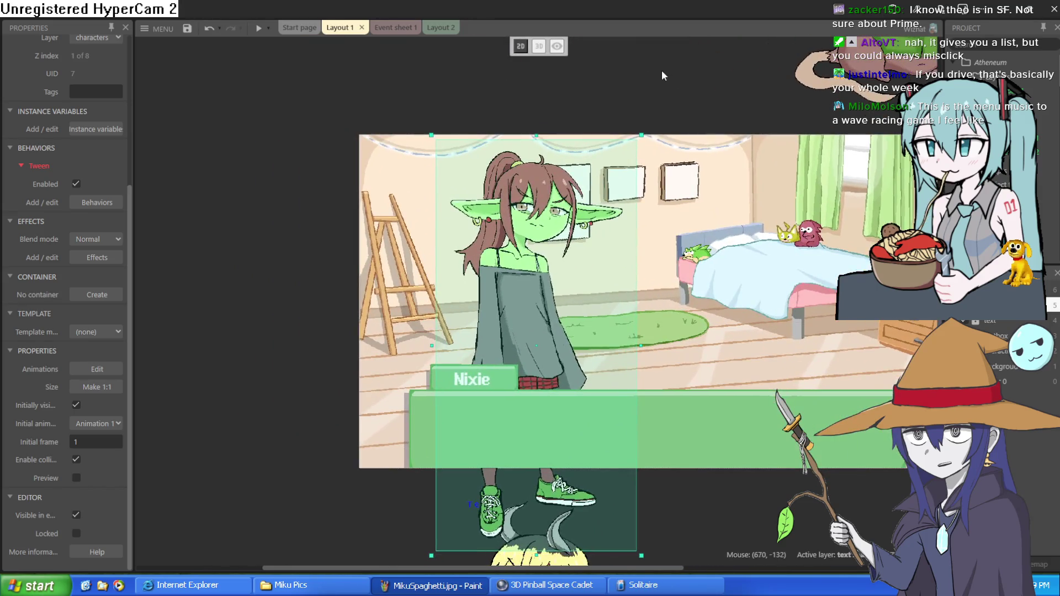
pyautogui.click(624, 91)
pyautogui.scroll(4, 496, 238)
pyautogui.scroll(2, 602, 226)
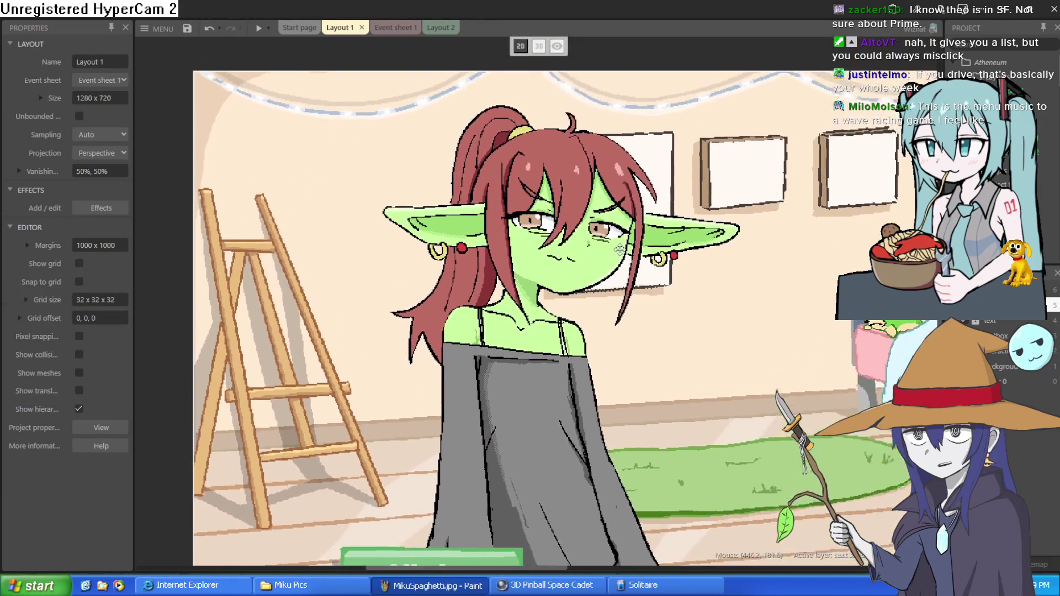
pyautogui.scroll(-3, 610, 316)
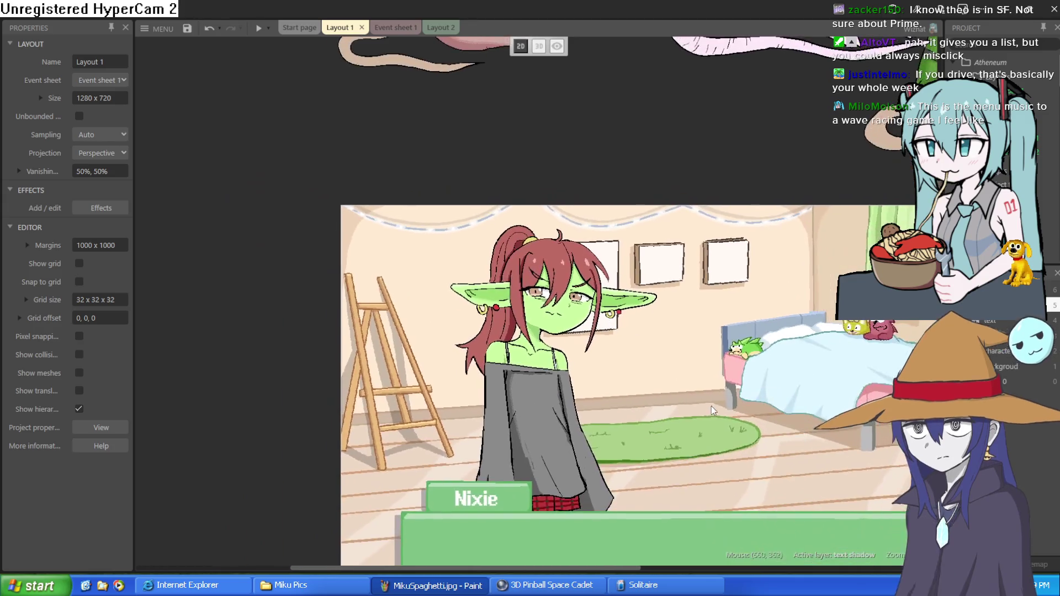
pyautogui.scroll(2, 475, 45)
pyautogui.scroll(-4, 475, 45)
pyautogui.scroll(-3, 475, 277)
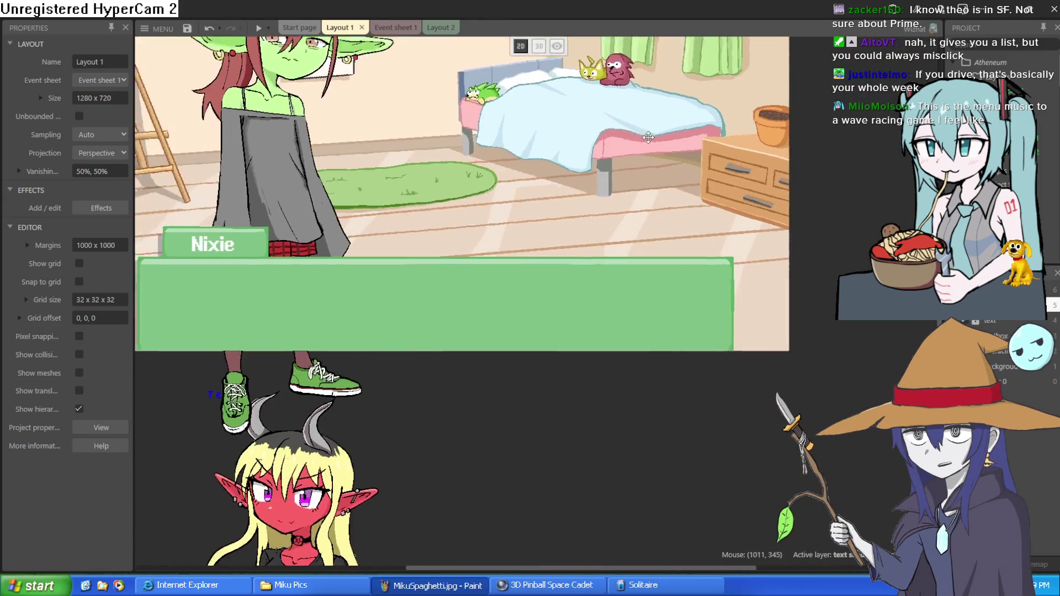
pyautogui.moveTo(332, 486)
pyautogui.mouseDown()
pyautogui.moveTo(678, 100)
pyautogui.moveTo(697, 193)
pyautogui.mouseUp()
pyautogui.scroll(3, 679, 99)
pyautogui.scroll(1, 863, 239)
pyautogui.moveTo(862, 240); pyautogui.dragTo(847, 261)
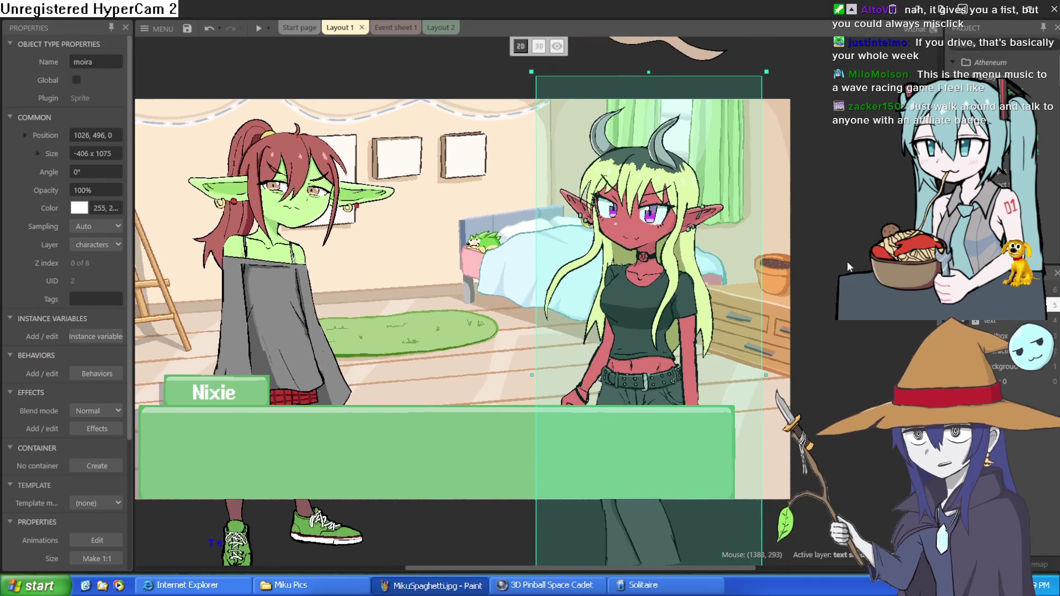
pyautogui.click(840, 237)
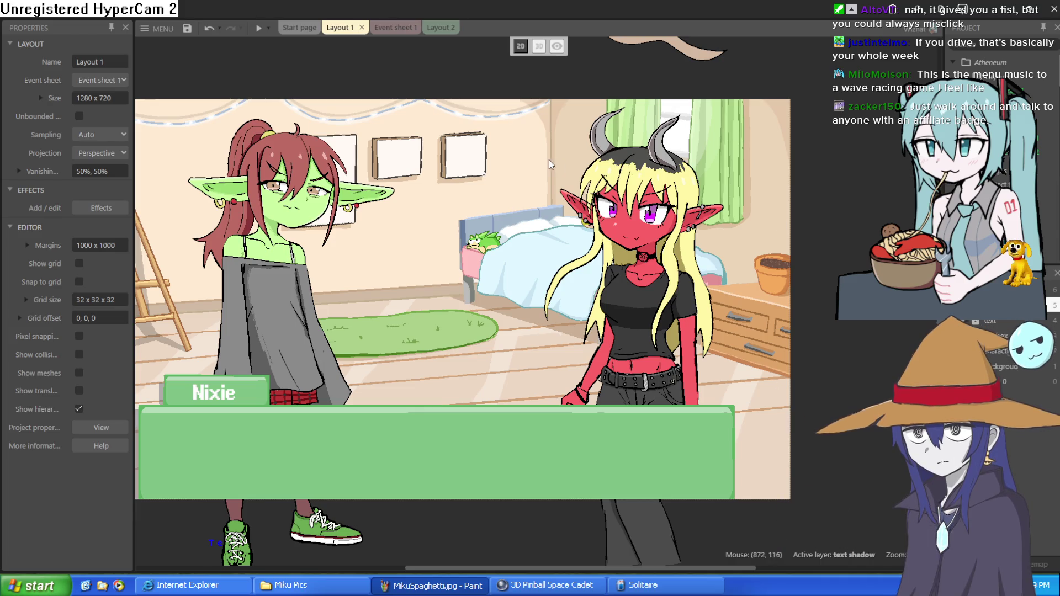
# Step: Move Moira left, then reposition her to 999, 471, more central in the bedroom
pyautogui.scroll(6, 489, 252)
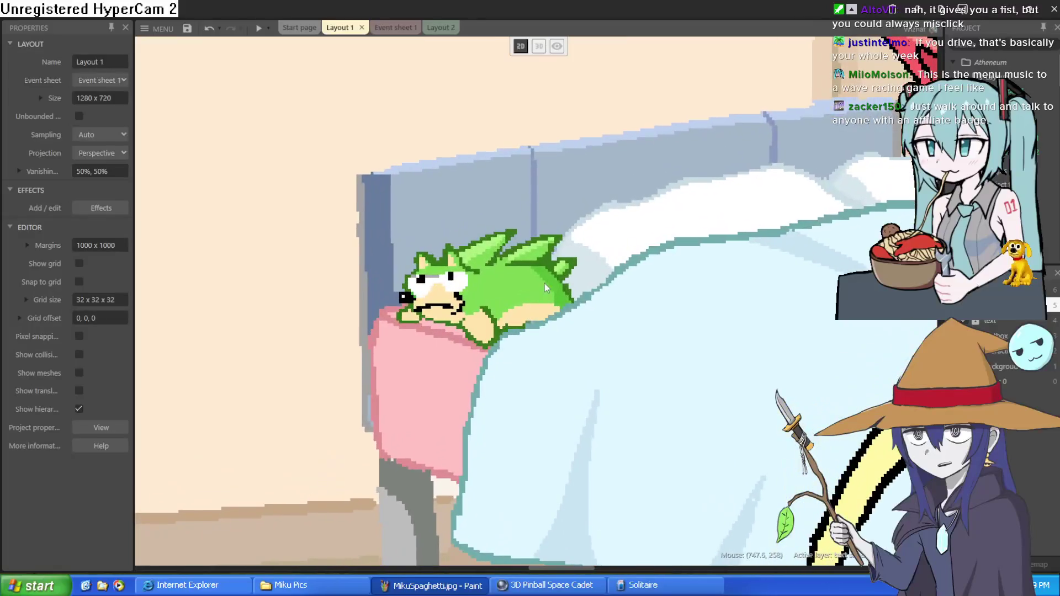
pyautogui.scroll(2, 682, 225)
pyautogui.scroll(-3, 573, 95)
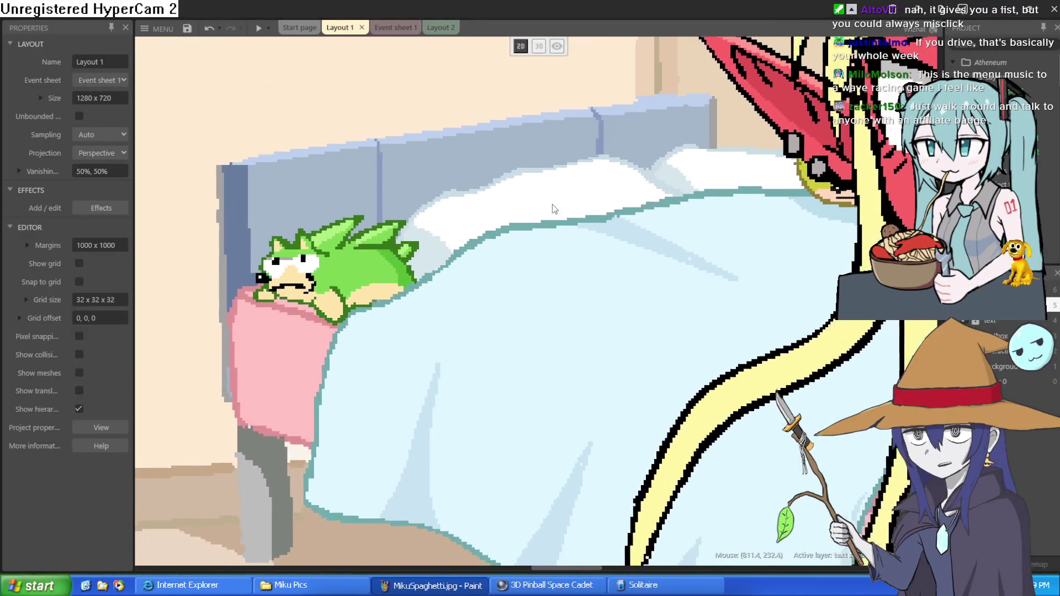
pyautogui.moveTo(734, 387); pyautogui.dragTo(663, 411)
pyautogui.scroll(3, 662, 411)
pyautogui.scroll(-3, 663, 411)
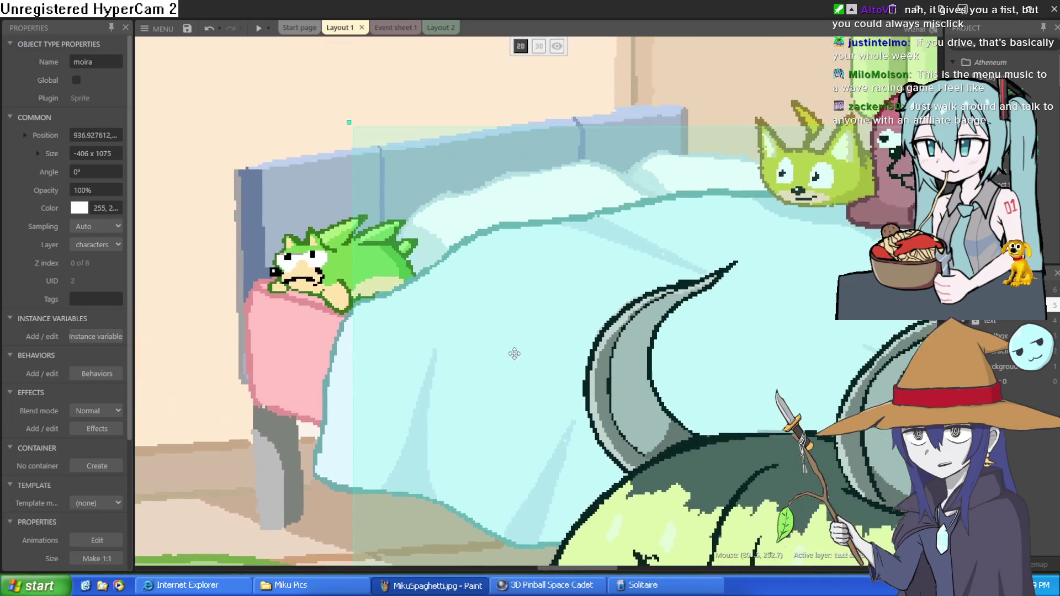
pyautogui.scroll(2, 511, 286)
pyautogui.scroll(3, 405, 260)
pyautogui.scroll(-2, 405, 260)
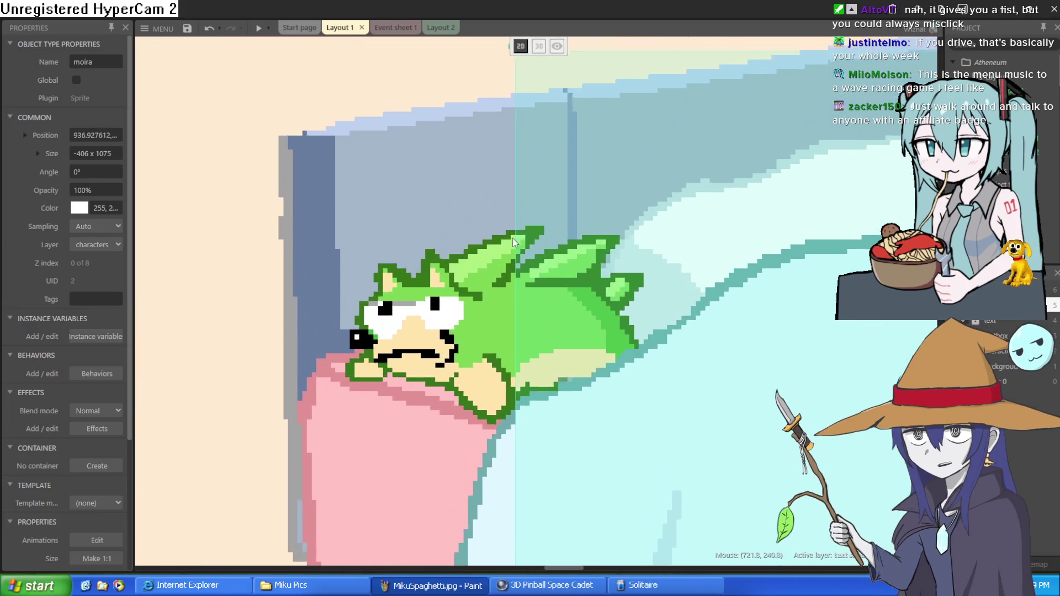
pyautogui.scroll(-2, 716, 207)
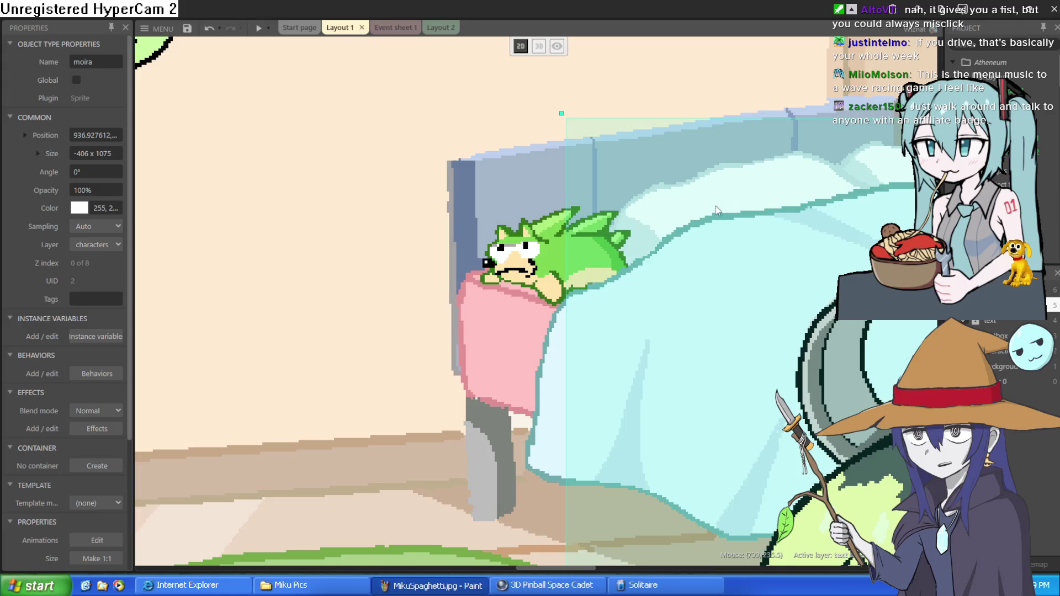
pyautogui.scroll(3, 716, 206)
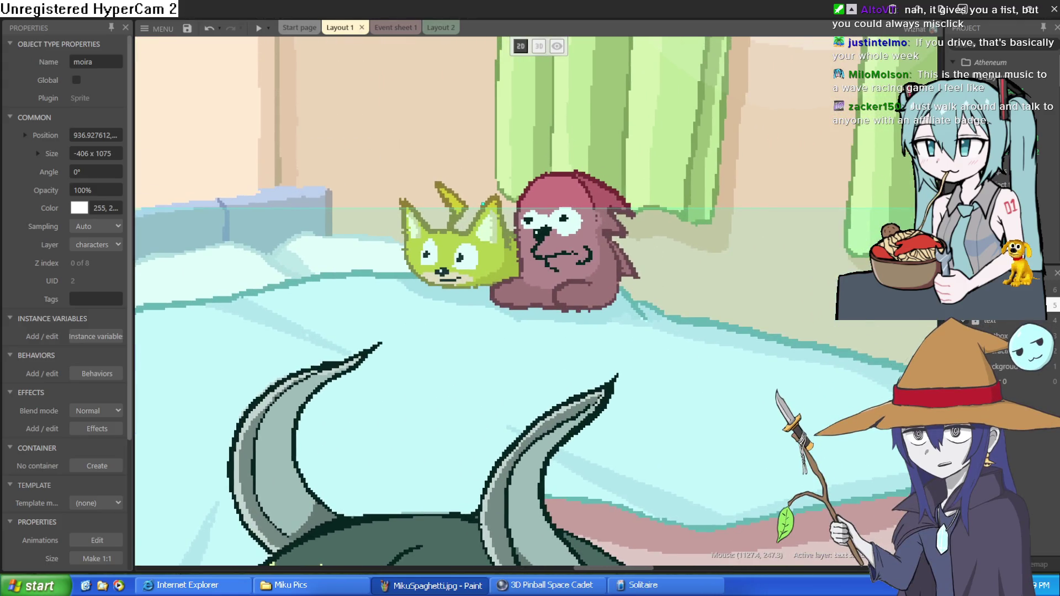
pyautogui.scroll(-5, 635, 238)
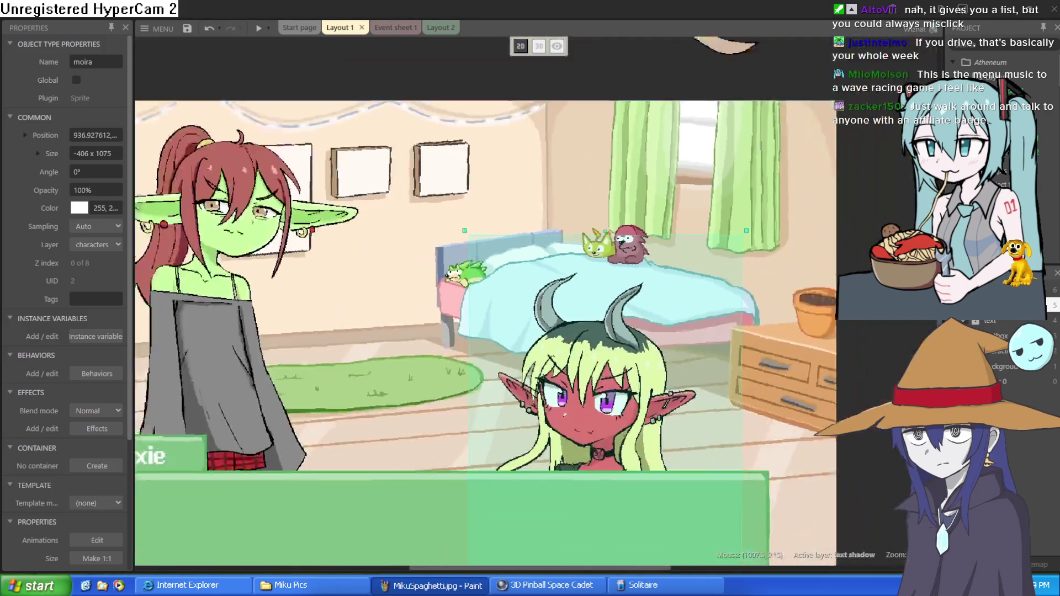
pyautogui.moveTo(624, 243)
pyautogui.mouseDown()
pyautogui.moveTo(631, 230)
pyautogui.moveTo(642, 248)
pyautogui.moveTo(694, 206)
pyautogui.moveTo(719, 244)
pyautogui.moveTo(847, 193)
pyautogui.moveTo(798, 474)
pyautogui.mouseUp()
# Step: Pan the layout down to the bedroom dialogue scene, leaving the dialogue box unmoved
pyautogui.moveTo(697, 266)
pyautogui.mouseDown()
pyautogui.moveTo(797, 534)
pyautogui.moveTo(908, 534)
pyautogui.mouseUp()
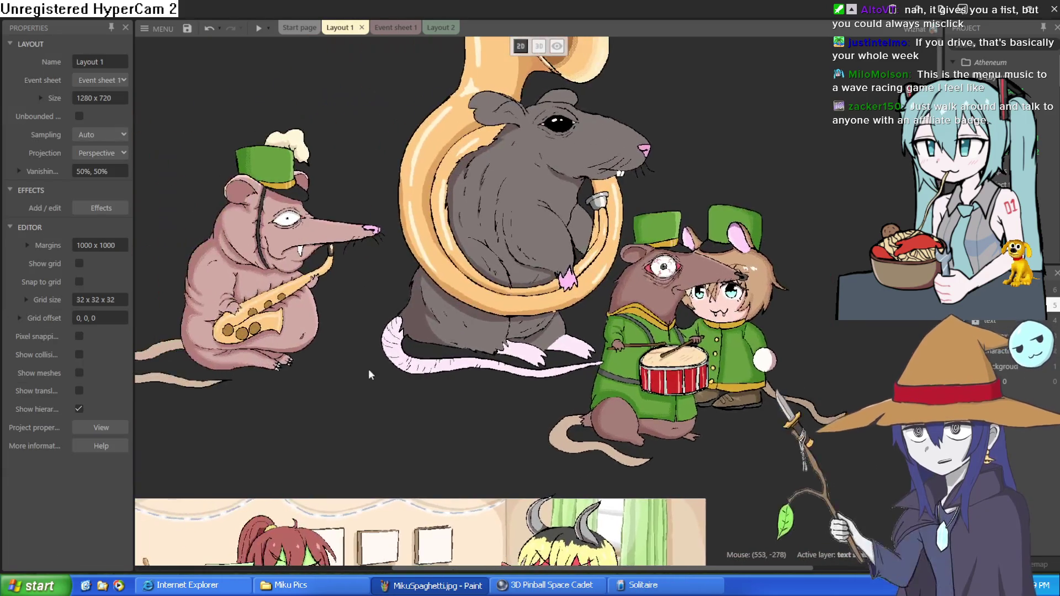
pyautogui.moveTo(368, 372); pyautogui.dragTo(621, 76)
pyautogui.moveTo(486, 533); pyautogui.dragTo(627, 367)
pyautogui.moveTo(782, 530); pyautogui.dragTo(509, 353)
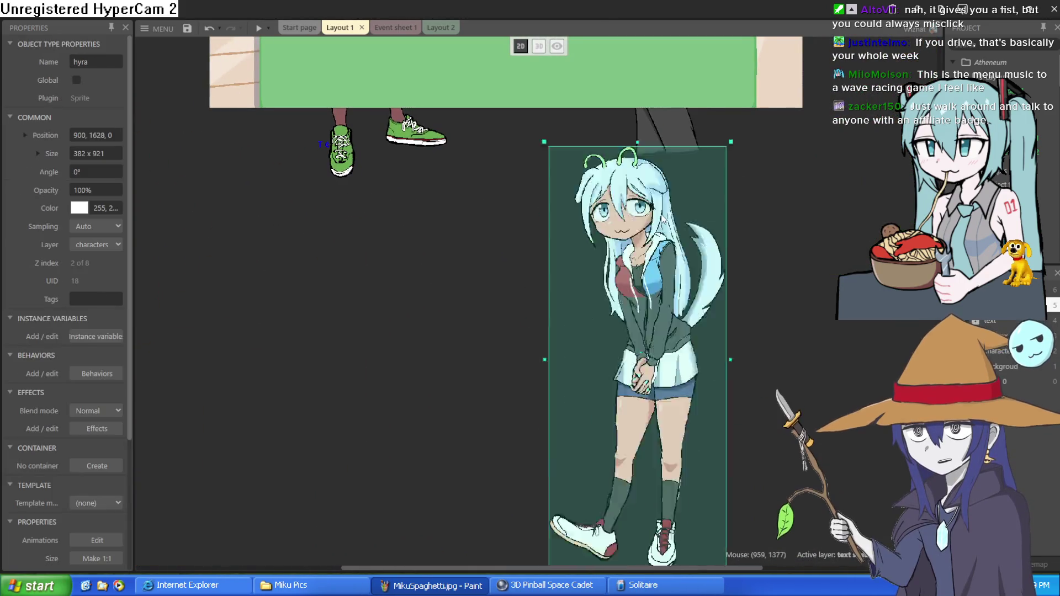
pyautogui.moveTo(585, 44); pyautogui.dragTo(560, 334)
pyautogui.click(560, 334)
pyautogui.moveTo(569, 370); pyautogui.dragTo(480, 227)
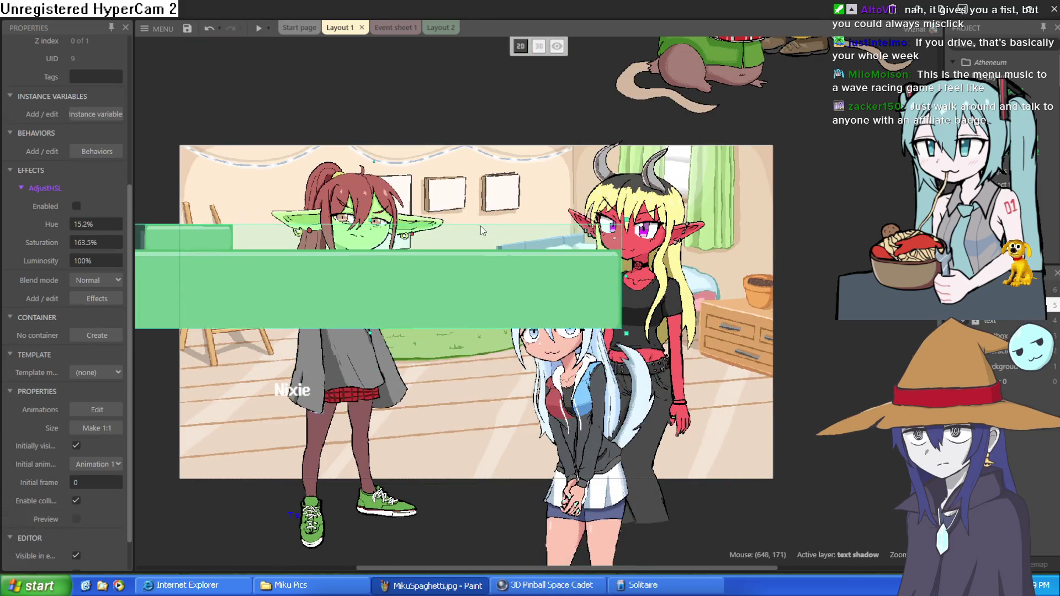
pyautogui.hotkey('ctrl', 'z')
# Step: Bring hyra into the bedroom between the goblin and Moira, shifting Moira right
pyautogui.moveTo(569, 332)
pyautogui.mouseDown()
pyautogui.moveTo(514, 249)
pyautogui.moveTo(514, 221)
pyautogui.moveTo(500, 216)
pyautogui.mouseUp()
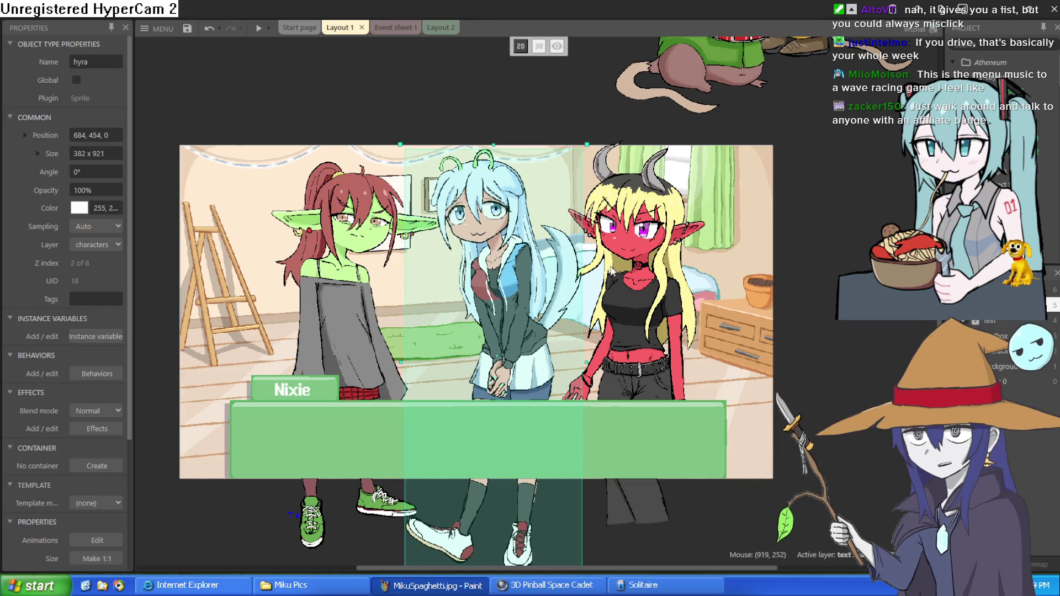
pyautogui.moveTo(638, 295); pyautogui.dragTo(668, 309)
pyautogui.moveTo(510, 308); pyautogui.dragTo(518, 303)
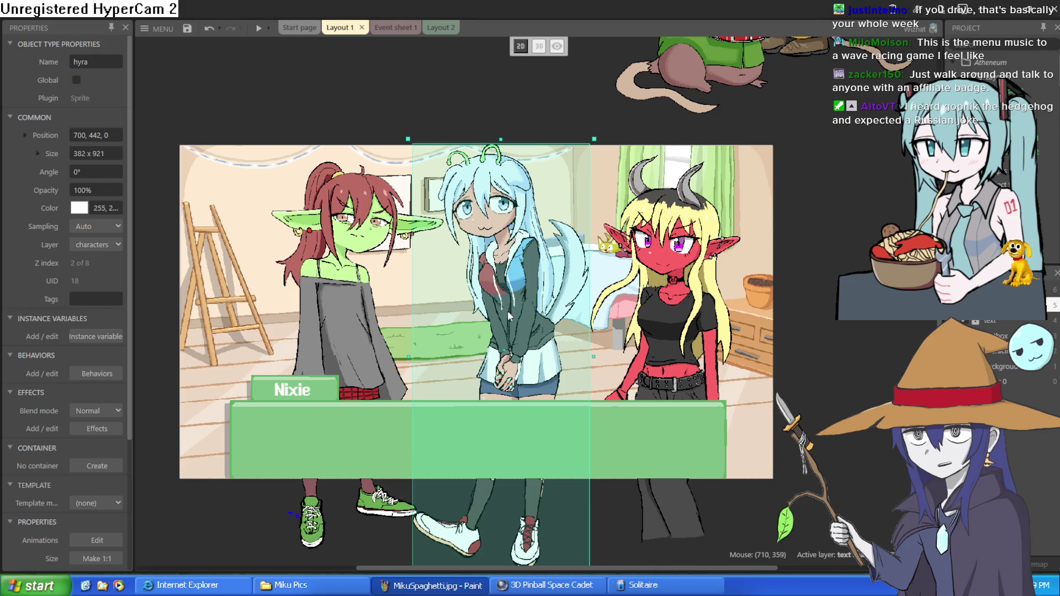
pyautogui.moveTo(508, 313); pyautogui.dragTo(511, 305)
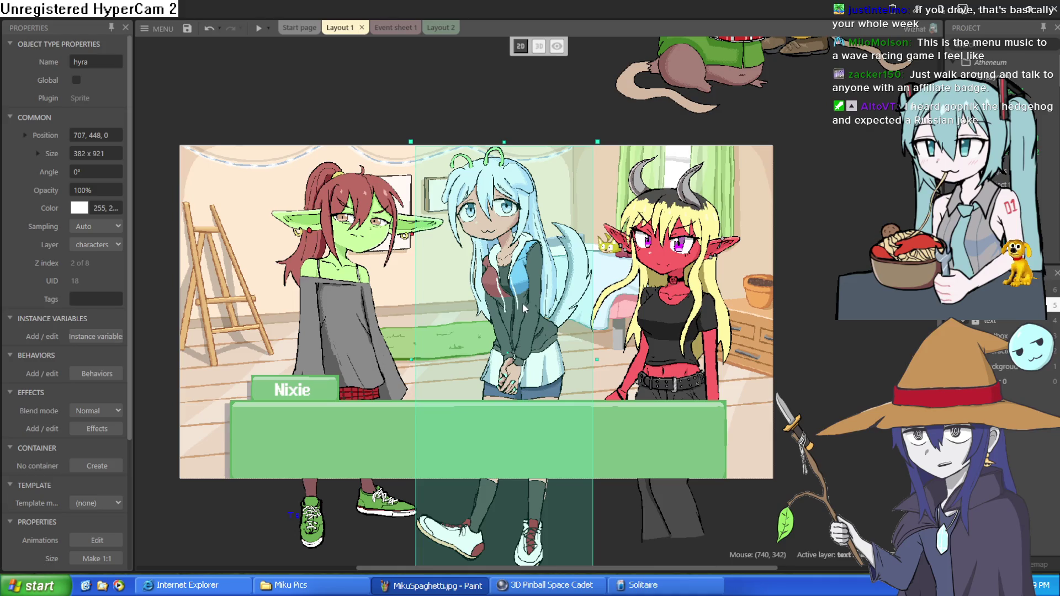
pyautogui.moveTo(522, 303); pyautogui.dragTo(519, 300)
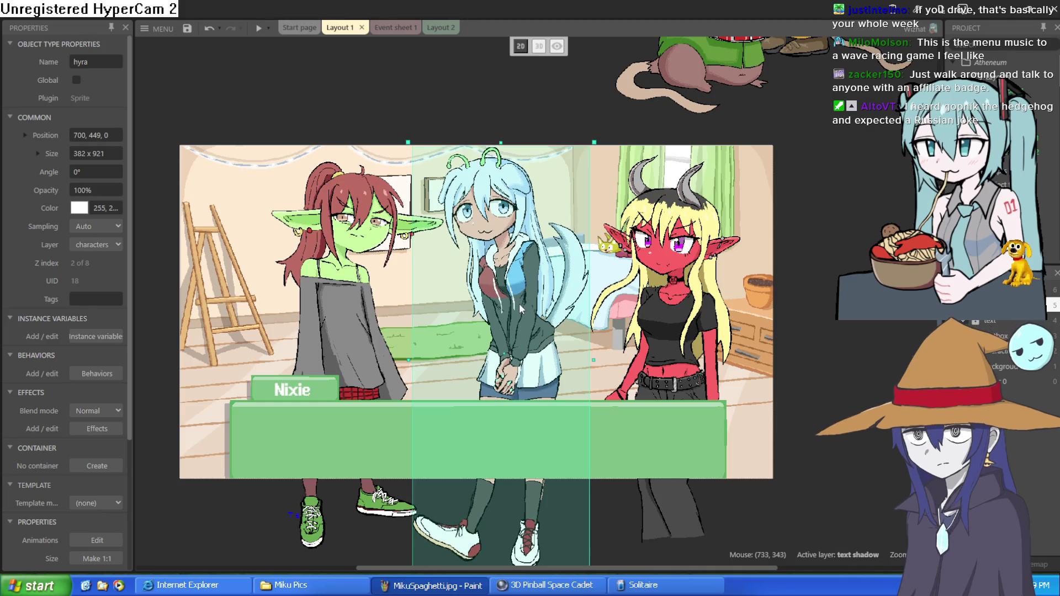
# Step: Place hyra just outside the scene on the right and settle Moira at 1008, 466 and the goblin
pyautogui.moveTo(519, 303)
pyautogui.mouseDown()
pyautogui.moveTo(896, 308)
pyautogui.moveTo(565, 310)
pyautogui.moveTo(514, 290)
pyautogui.moveTo(710, 298)
pyautogui.moveTo(930, 286)
pyautogui.mouseUp()
pyautogui.moveTo(859, 295); pyautogui.dragTo(851, 307)
pyautogui.moveTo(685, 300); pyautogui.dragTo(648, 282)
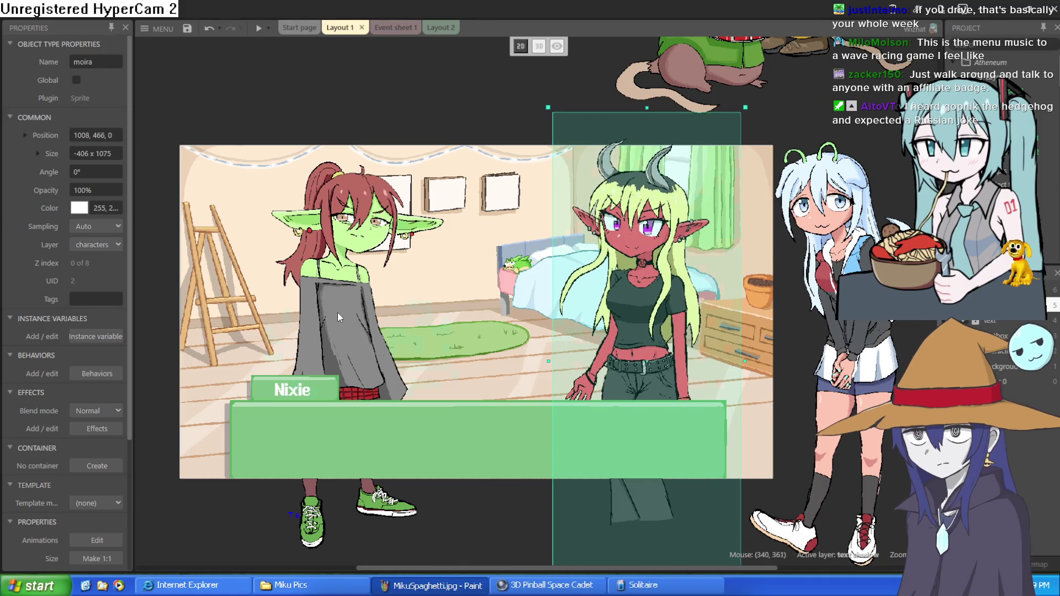
pyautogui.moveTo(337, 312)
pyautogui.mouseDown()
pyautogui.moveTo(344, 280)
pyautogui.moveTo(326, 312)
pyautogui.mouseUp()
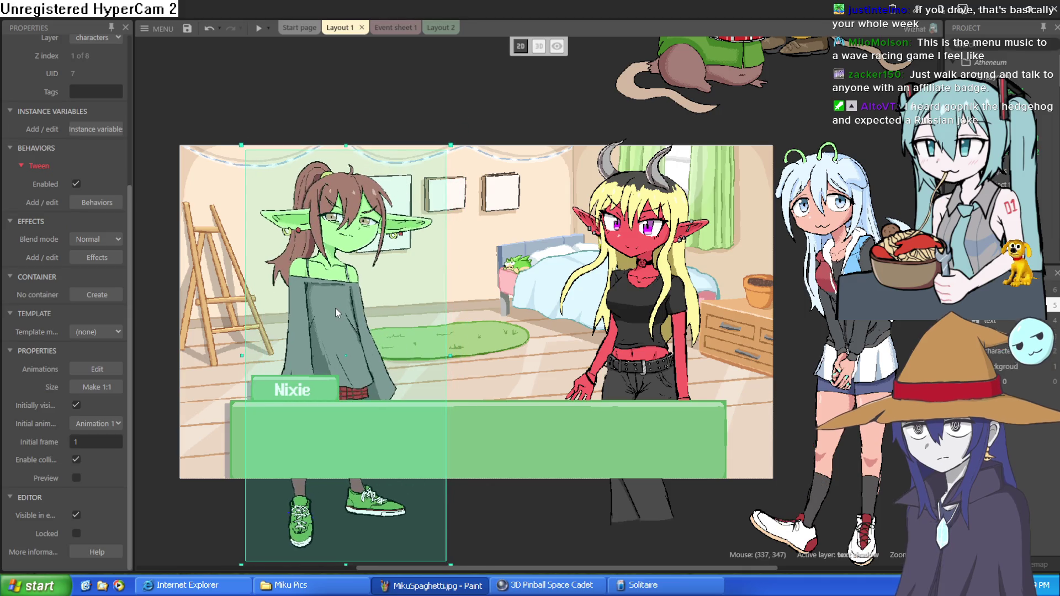
# Step: Switch to Layout 2, raise the orc, and place gard beside it in the bus-stop scene
pyautogui.click(408, 29)
pyautogui.click(434, 32)
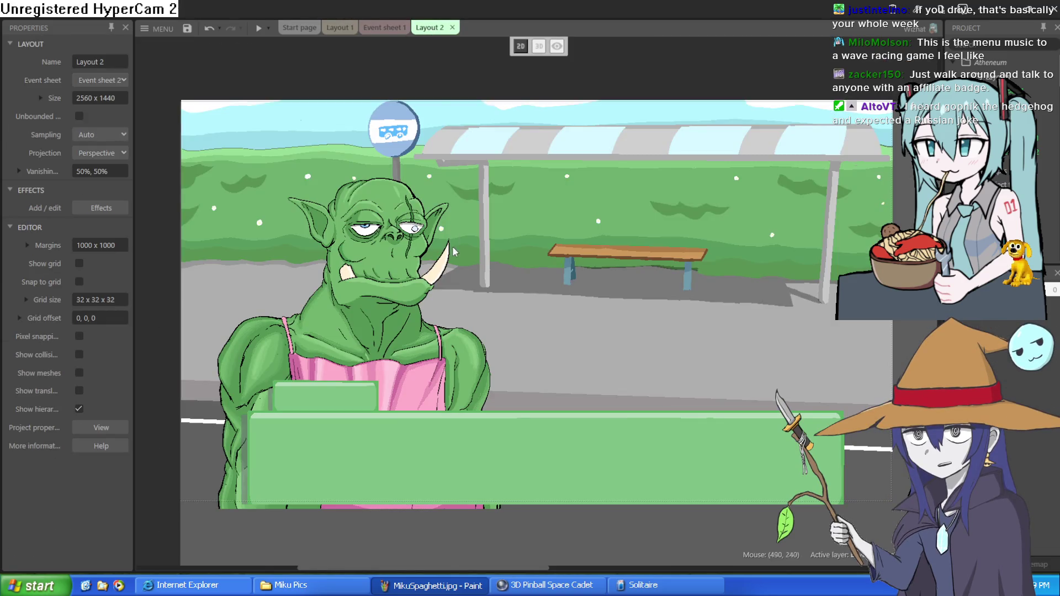
pyautogui.moveTo(406, 316)
pyautogui.mouseDown()
pyautogui.moveTo(415, 263)
pyautogui.moveTo(445, 267)
pyautogui.mouseUp()
pyautogui.moveTo(719, 301); pyautogui.dragTo(509, 279)
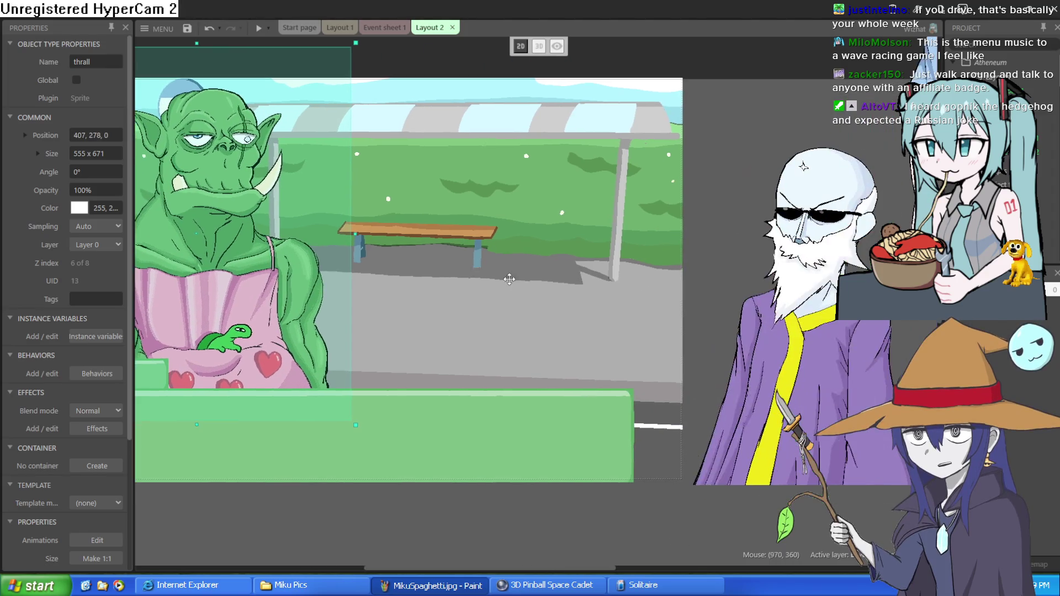
pyautogui.moveTo(799, 377)
pyautogui.mouseDown()
pyautogui.moveTo(604, 323)
pyautogui.moveTo(537, 338)
pyautogui.moveTo(514, 320)
pyautogui.mouseUp()
pyautogui.doubleClick(513, 320)
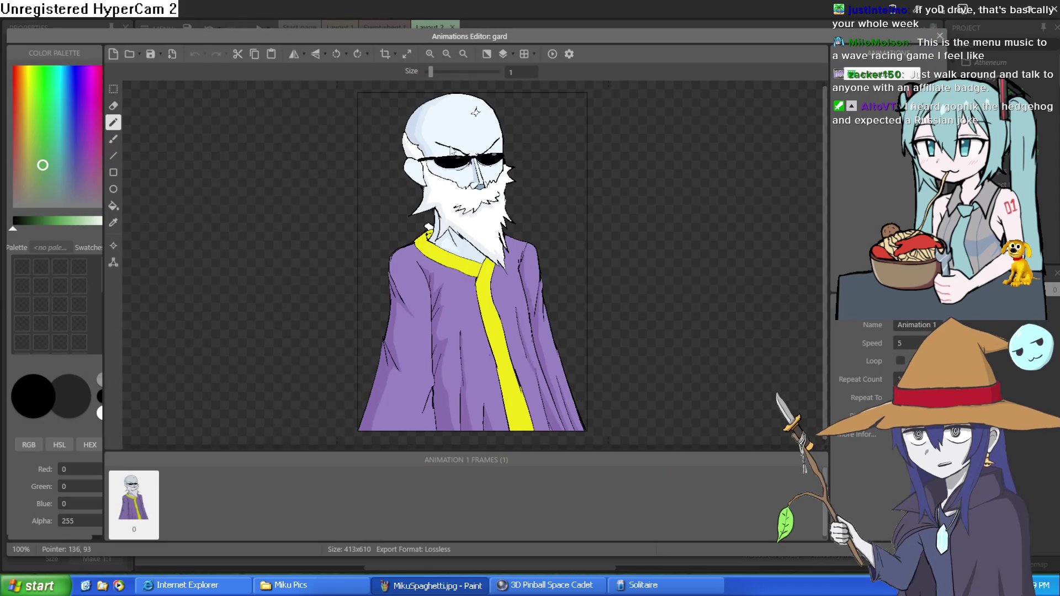
# Step: Sample colours from gard's artwork and try a transparent fill on the sunglasses lens
pyautogui.scroll(3, 487, 157)
pyautogui.scroll(-2, 487, 157)
pyautogui.click(114, 222)
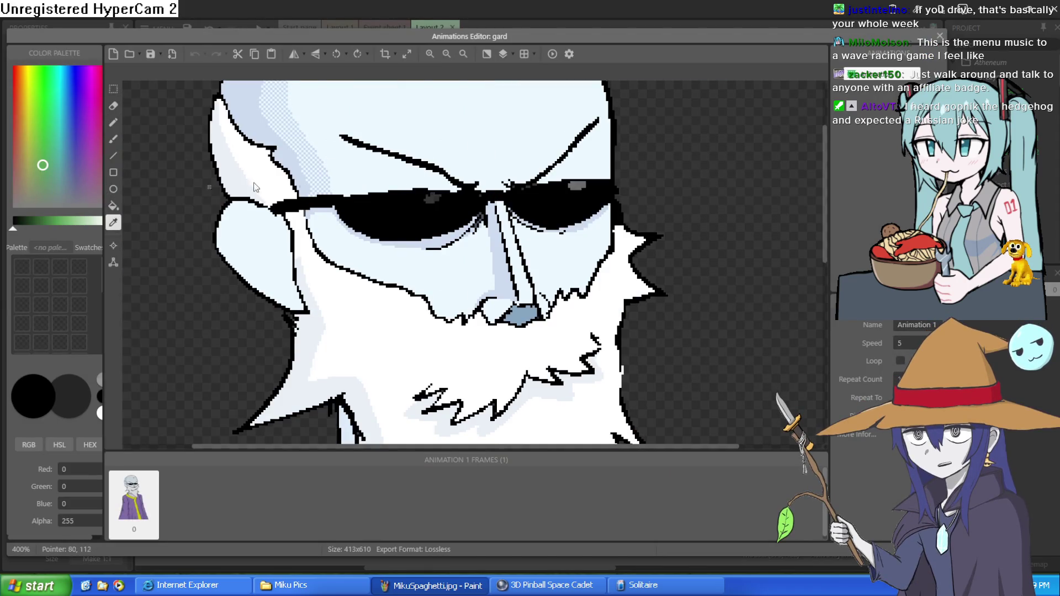
pyautogui.click(507, 152)
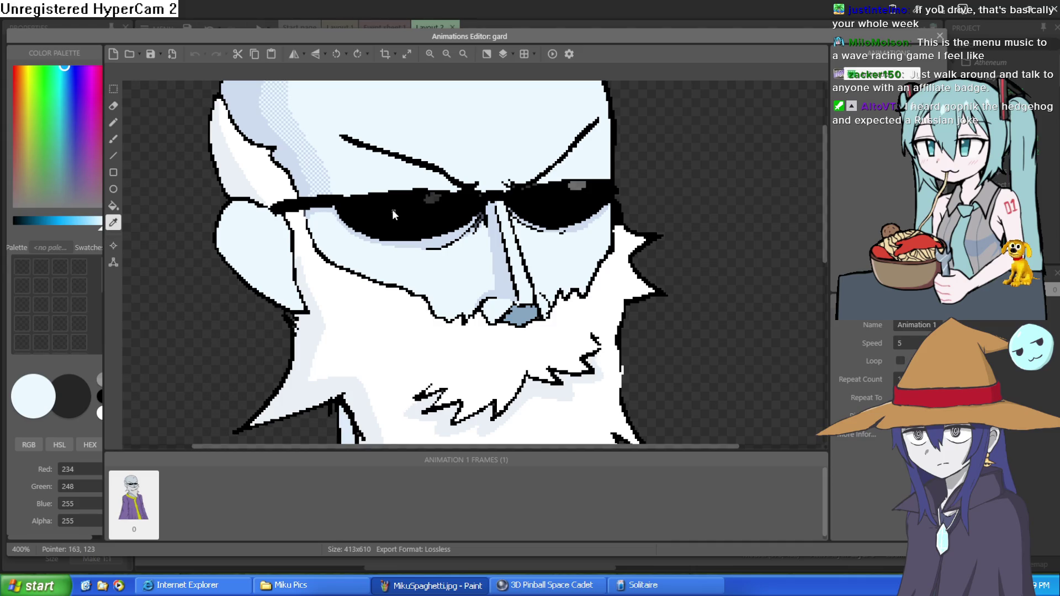
pyautogui.click(429, 200)
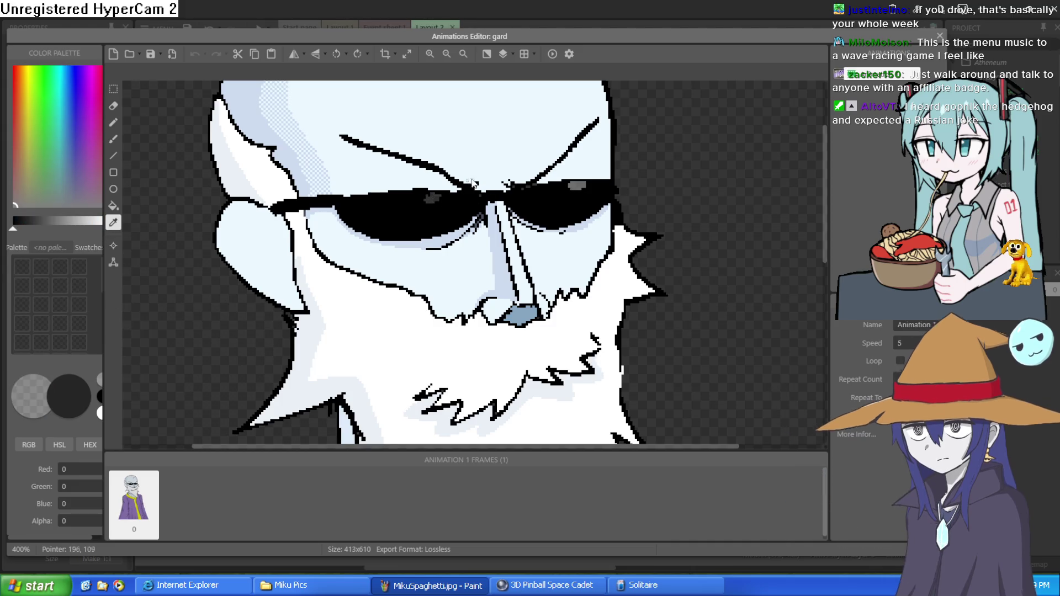
pyautogui.click(95, 230)
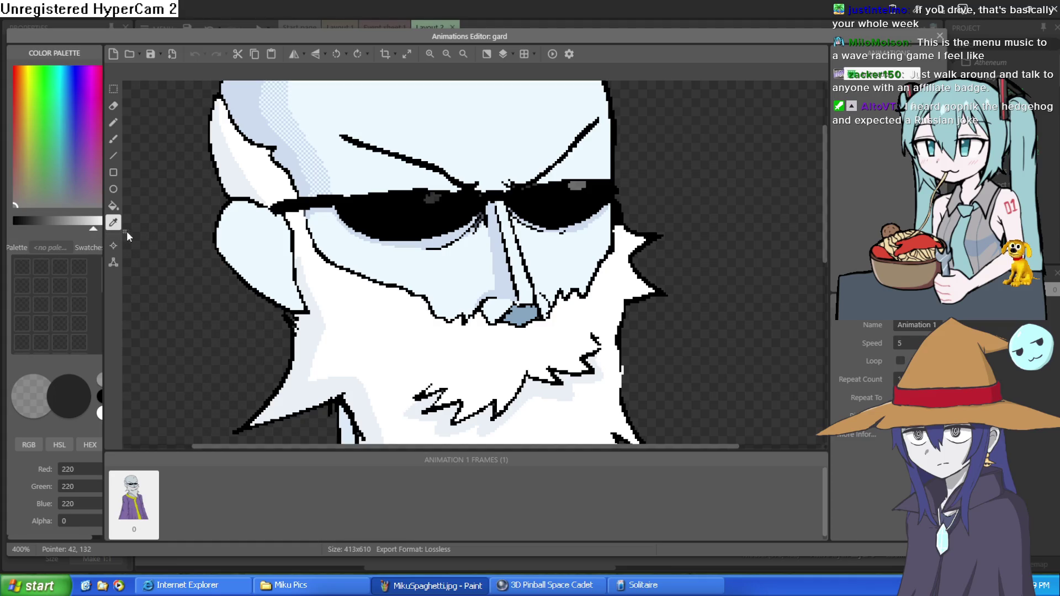
pyautogui.click(113, 206)
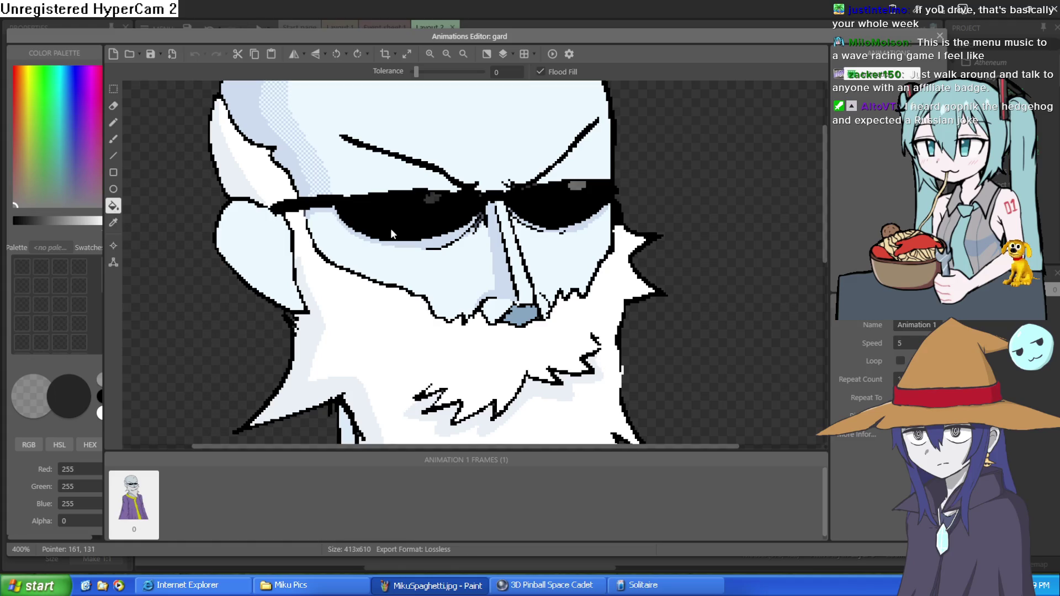
pyautogui.click(435, 196)
# Step: Fill both lens highlights with white, undoing the stray fill that whitened the whole glasses
pyautogui.click(32, 411)
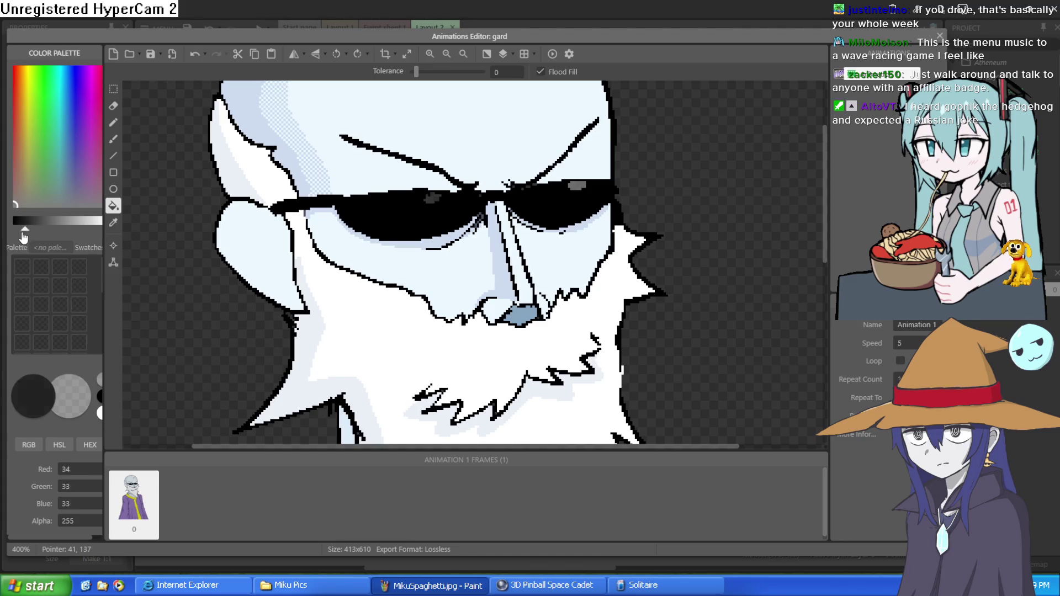
pyautogui.moveTo(22, 234); pyautogui.dragTo(13, 232)
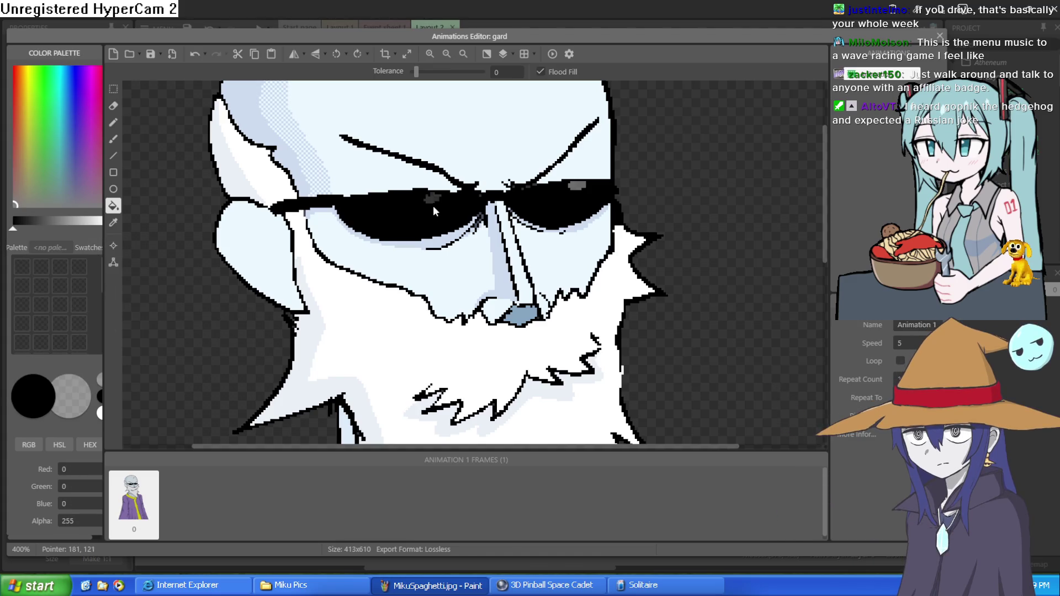
pyautogui.moveTo(15, 234); pyautogui.dragTo(132, 246)
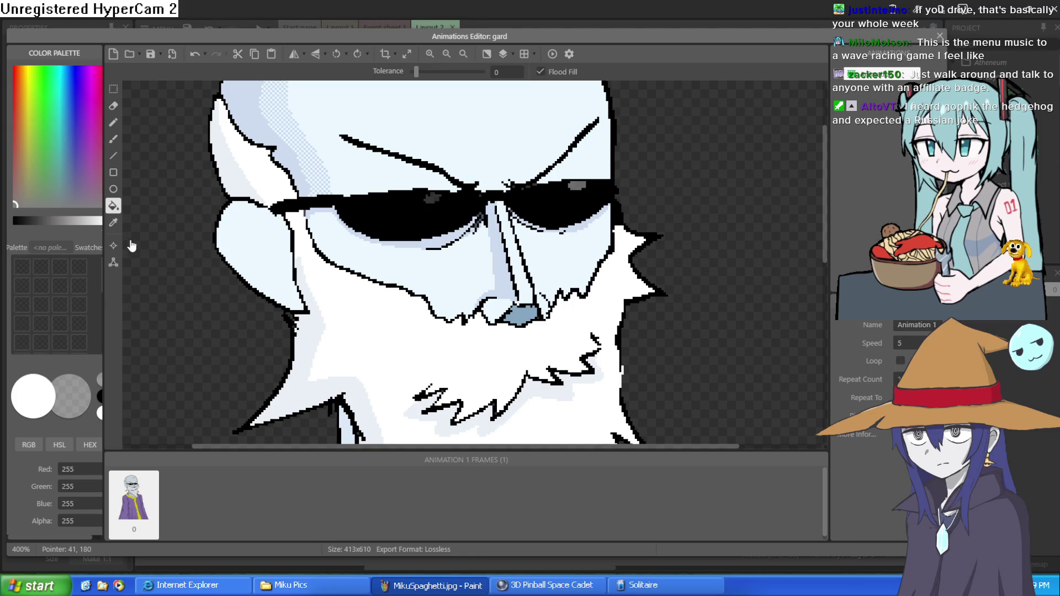
pyautogui.click(435, 199)
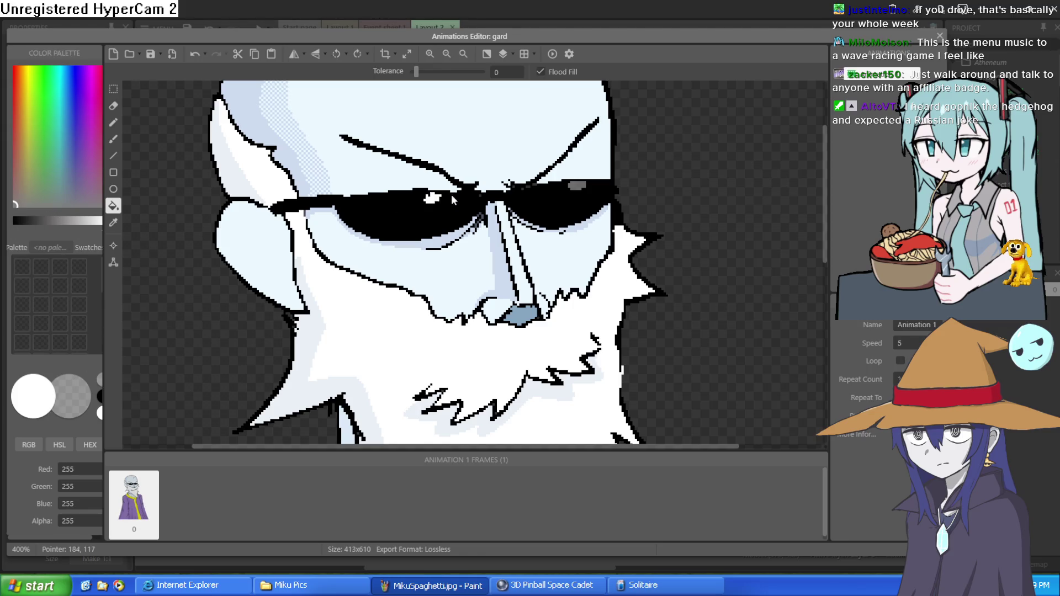
pyautogui.click(576, 192)
pyautogui.hotkey('ctrl', 'z')
pyautogui.click(582, 182)
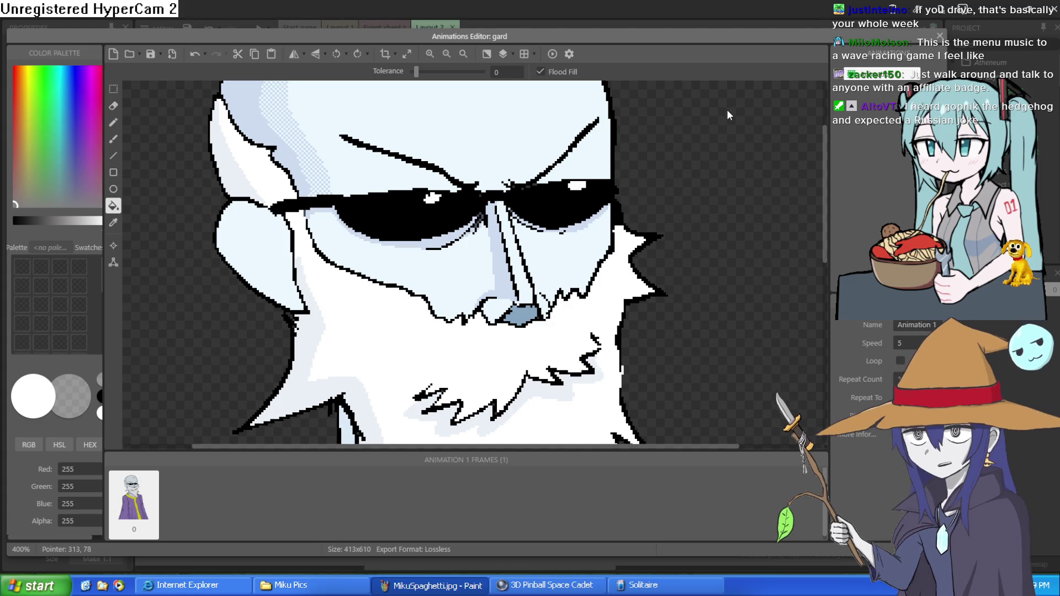
pyautogui.click(941, 36)
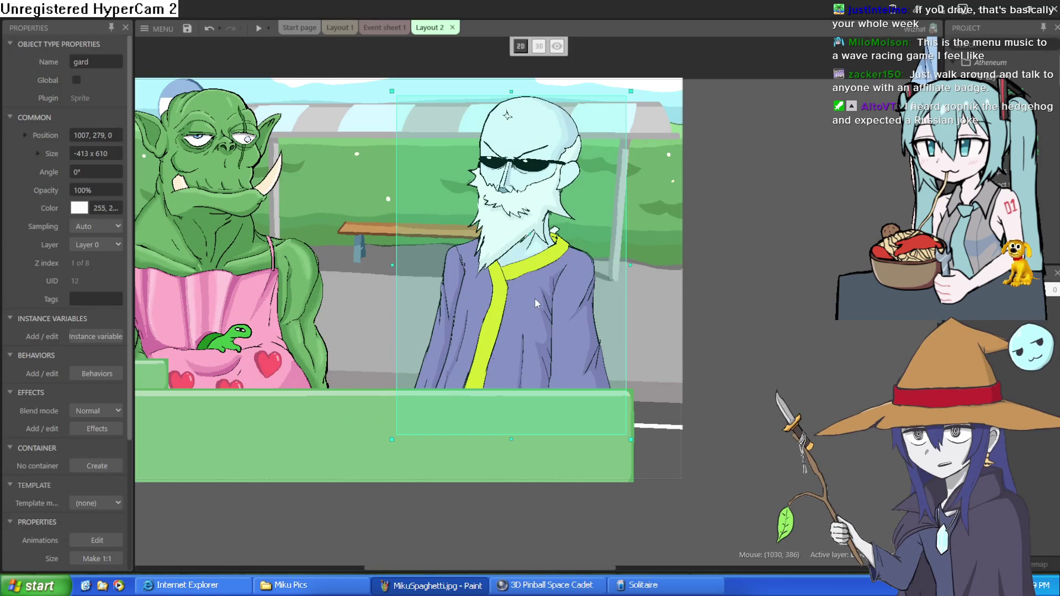
# Step: Nudge gard's position in the bus-stop scene and move Moira off to the side
pyautogui.moveTo(535, 293)
pyautogui.mouseDown()
pyautogui.moveTo(543, 316)
pyautogui.moveTo(530, 303)
pyautogui.moveTo(541, 250)
pyautogui.moveTo(532, 292)
pyautogui.mouseUp()
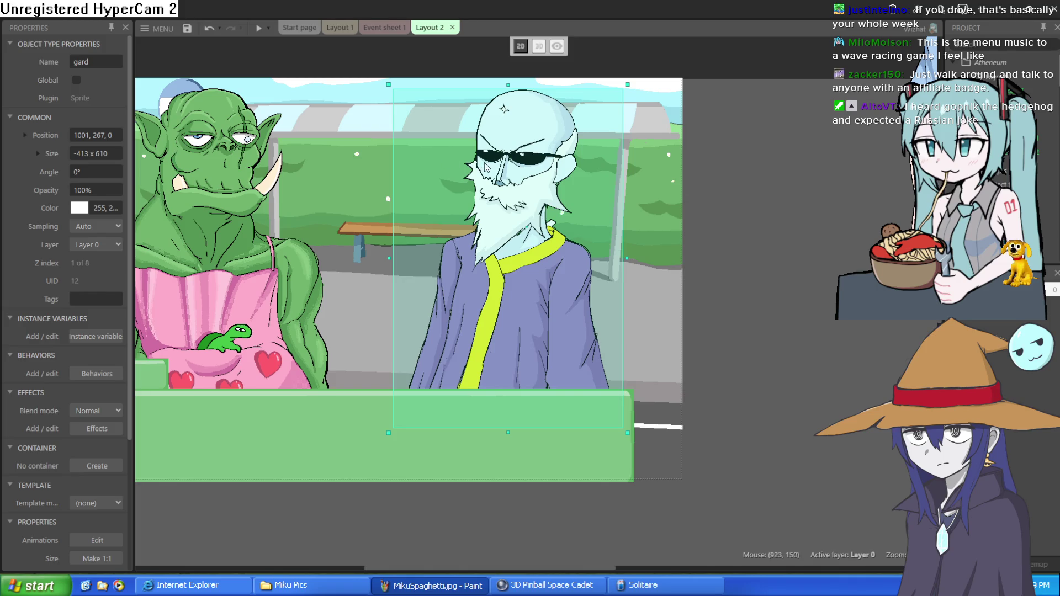
pyautogui.moveTo(520, 275); pyautogui.dragTo(517, 286)
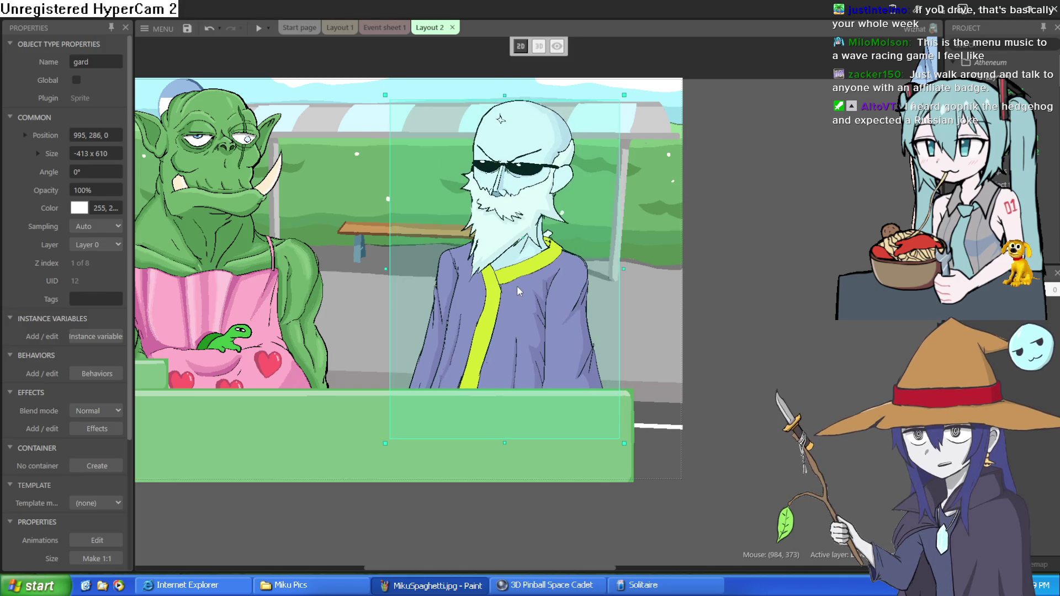
pyautogui.moveTo(517, 283); pyautogui.dragTo(519, 270)
pyautogui.hscroll(8, 568, 251)
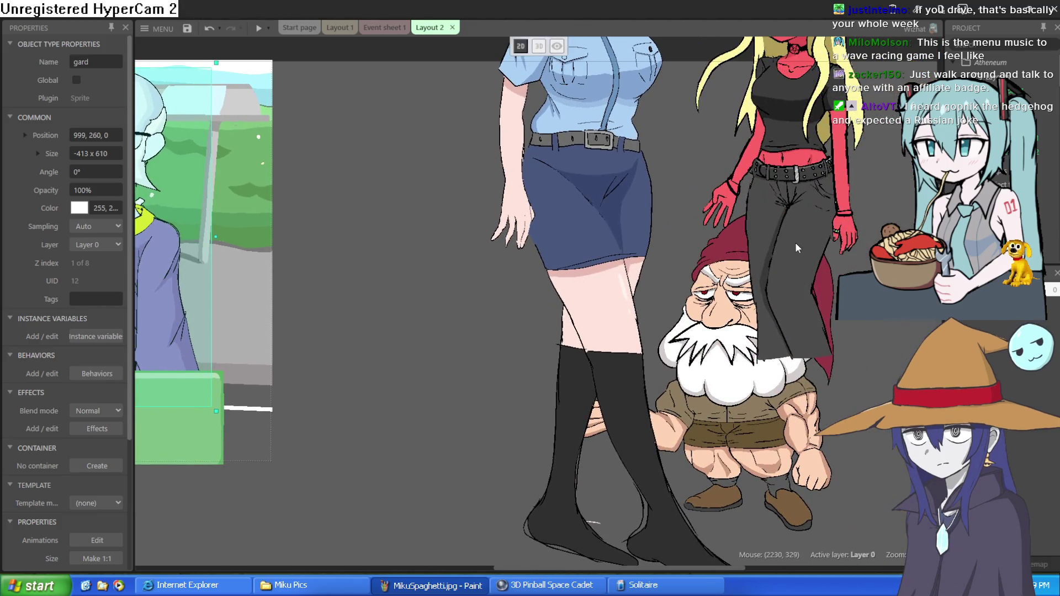
pyautogui.moveTo(797, 248)
pyautogui.mouseDown()
pyautogui.moveTo(357, 345)
pyautogui.moveTo(316, 312)
pyautogui.moveTo(369, 332)
pyautogui.moveTo(422, 331)
pyautogui.mouseUp()
# Step: Fine-tune the orc thrall to 389, 276 and gard to 1015, 258, side by side
pyautogui.hscroll(-8, 423, 330)
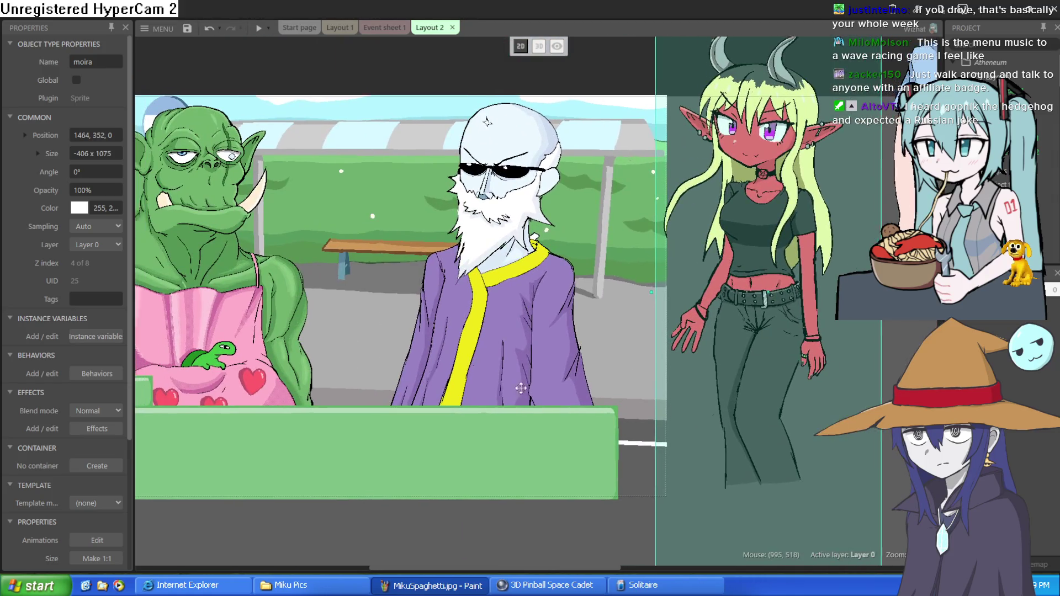
pyautogui.scroll(2, 654, 375)
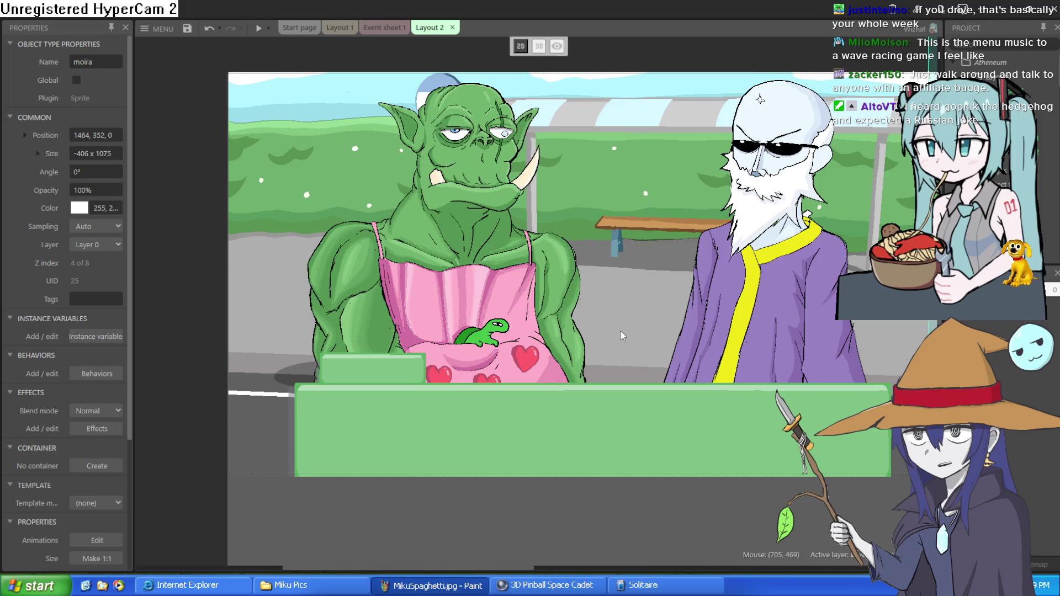
pyautogui.scroll(1, 423, 355)
pyautogui.hscroll(1, 423, 355)
pyautogui.moveTo(422, 351); pyautogui.dragTo(419, 327)
pyautogui.moveTo(679, 337); pyautogui.dragTo(689, 327)
pyautogui.scroll(2, 713, 303)
pyautogui.hscroll(2, 712, 302)
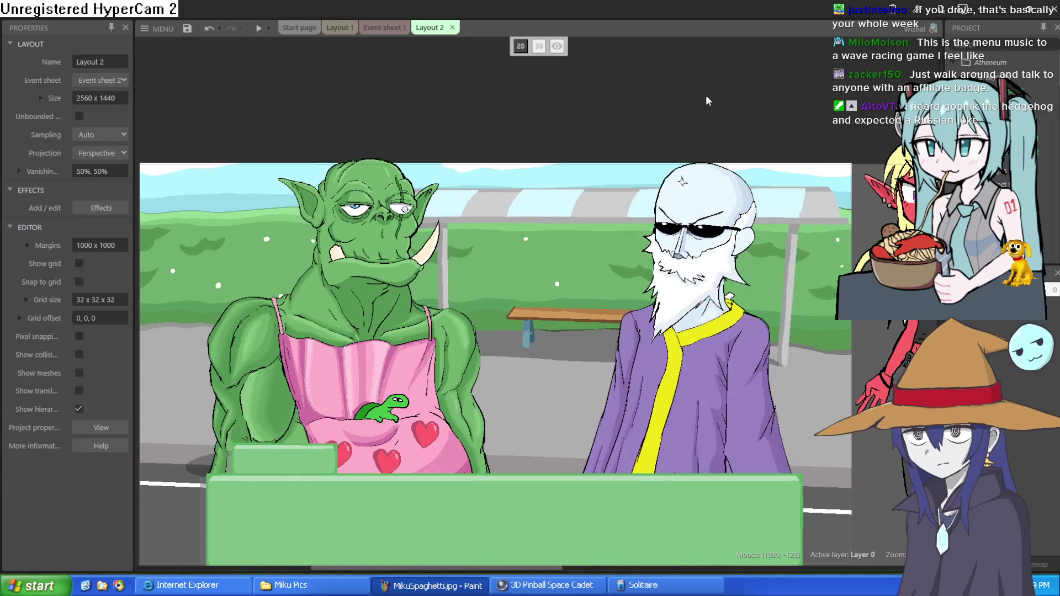
pyautogui.moveTo(718, 203)
pyautogui.mouseDown()
pyautogui.moveTo(717, 223)
pyautogui.moveTo(720, 215)
pyautogui.mouseUp()
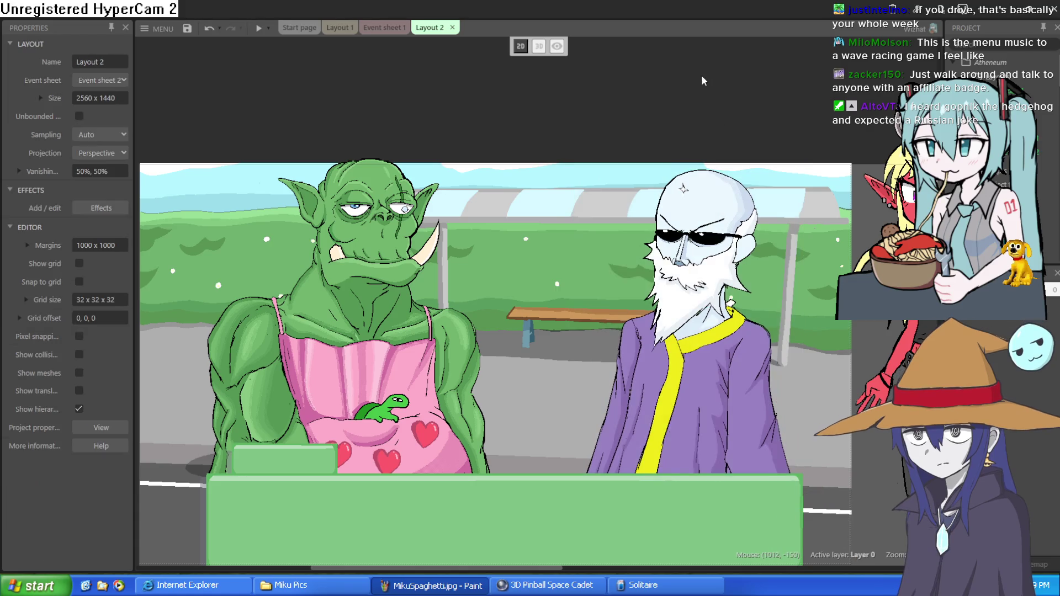
pyautogui.moveTo(379, 313); pyautogui.dragTo(379, 326)
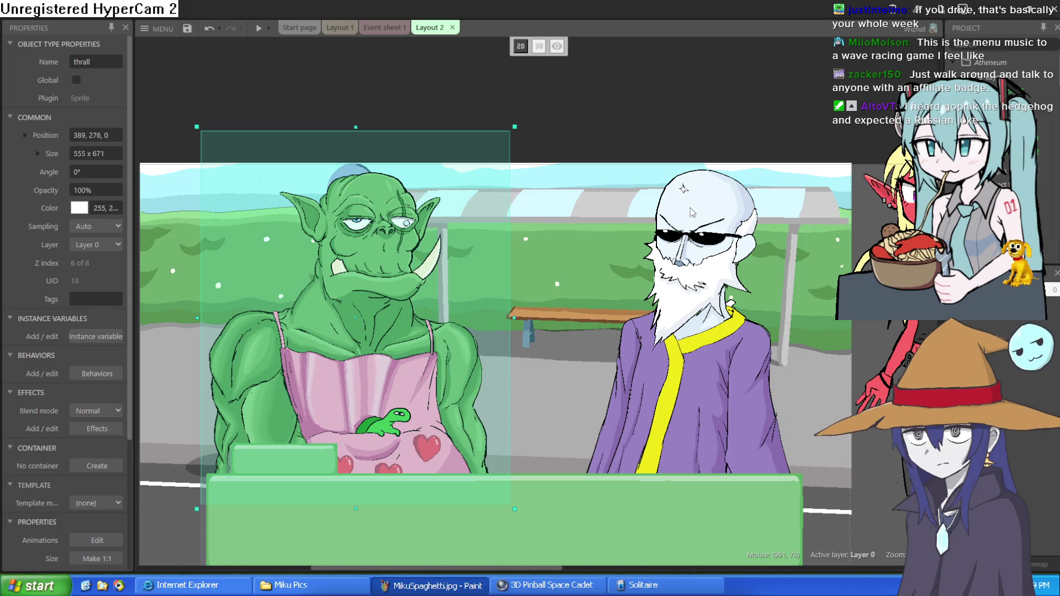
# Step: Switch to Layout 1 and move the goblin girl and Moira out of the bedroom
pyautogui.click(384, 27)
pyautogui.click(339, 27)
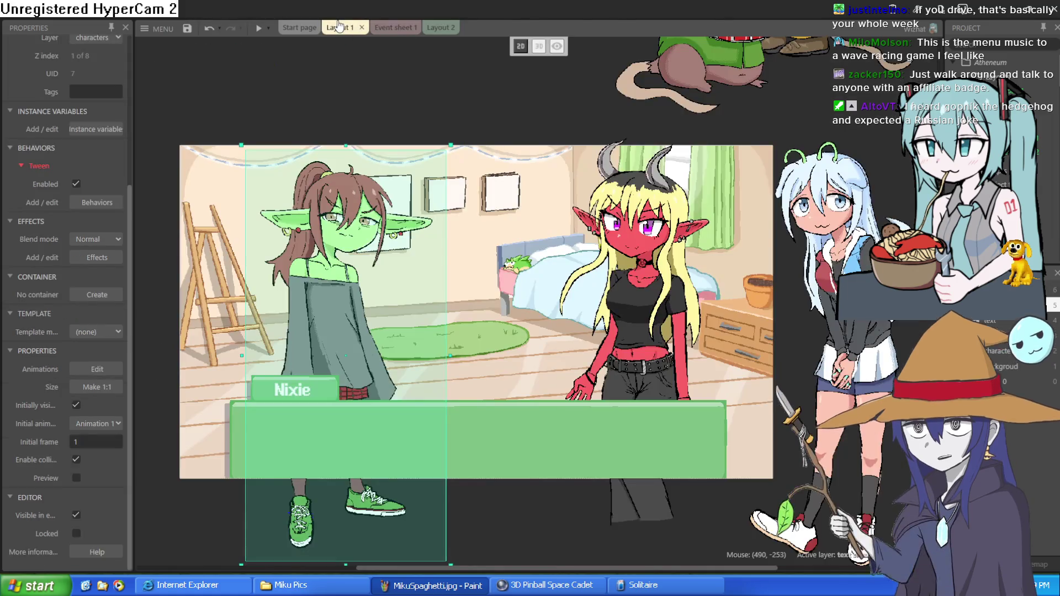
pyautogui.hscroll(5, 519, 387)
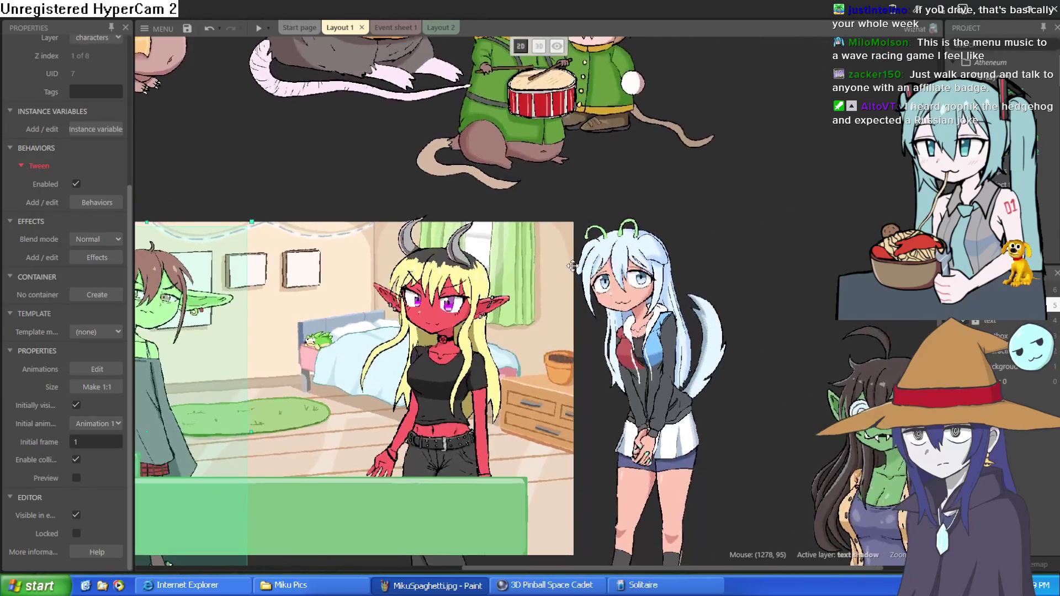
pyautogui.scroll(2, 519, 387)
pyautogui.scroll(-2, 519, 387)
pyautogui.scroll(2, 802, 409)
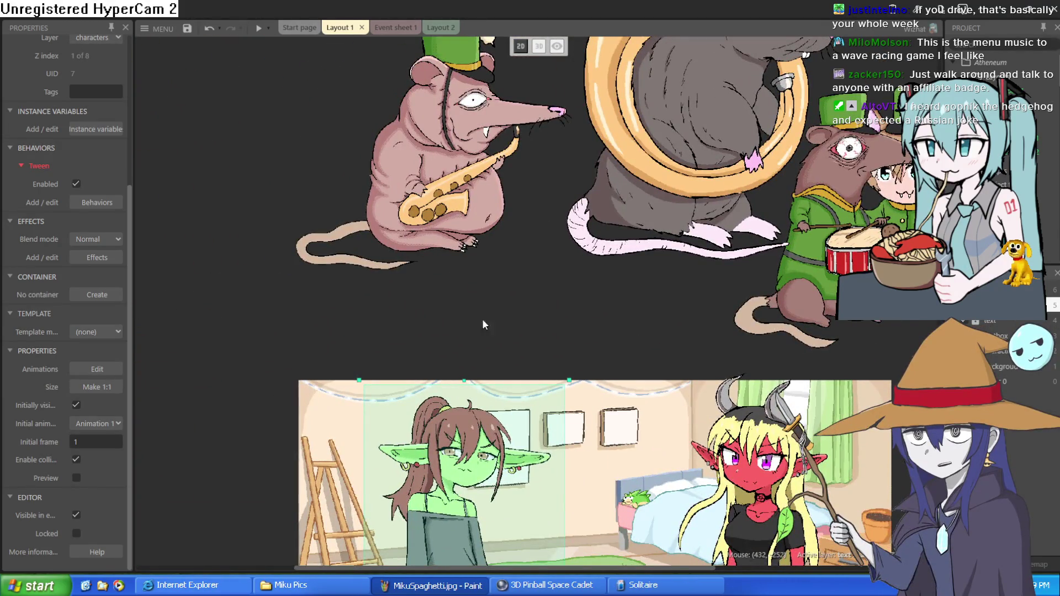
pyautogui.scroll(-3, 482, 324)
pyautogui.moveTo(518, 361)
pyautogui.mouseDown()
pyautogui.moveTo(242, 325)
pyautogui.moveTo(231, 243)
pyautogui.mouseUp()
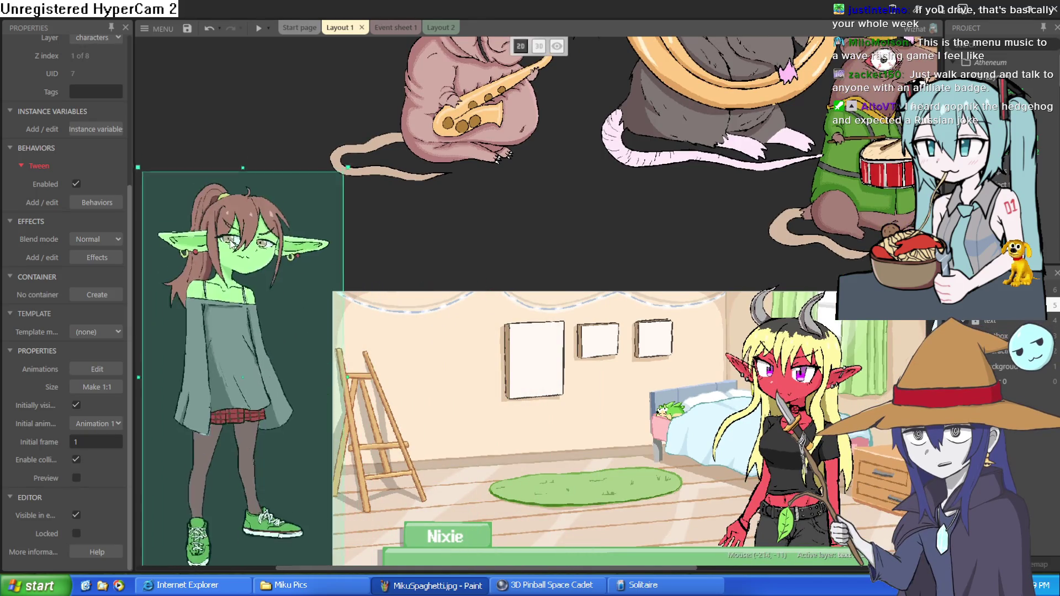
pyautogui.moveTo(803, 420)
pyautogui.mouseDown()
pyautogui.moveTo(290, 243)
pyautogui.moveTo(285, 110)
pyautogui.mouseUp()
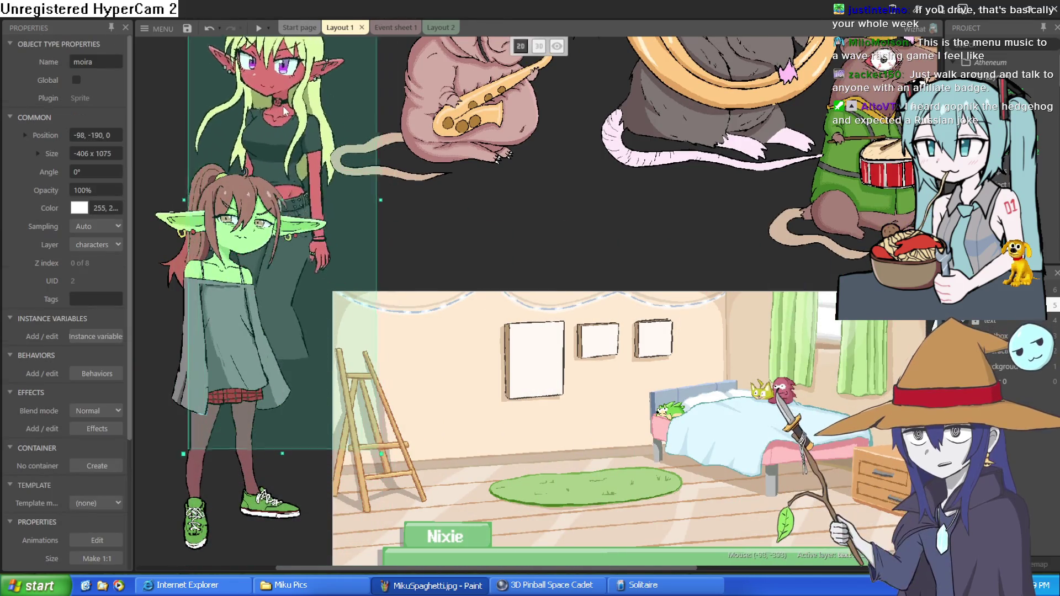
# Step: Bring the tuba, saxophone and drumming rats plus ziti into the bedroom, then select hyra
pyautogui.moveTo(469, 146)
pyautogui.mouseDown()
pyautogui.moveTo(502, 543)
pyautogui.moveTo(486, 493)
pyautogui.mouseUp()
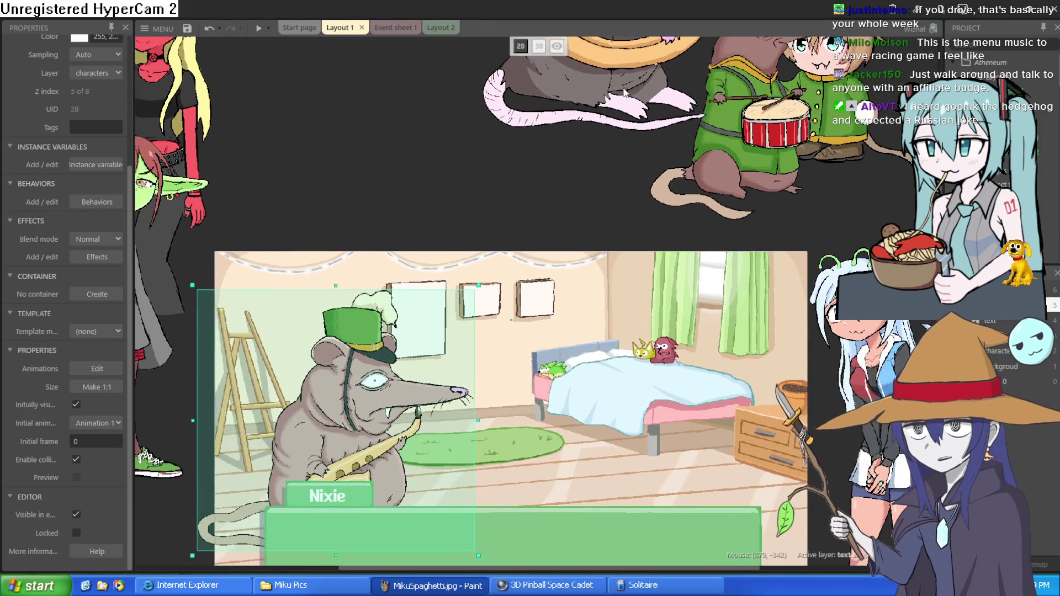
pyautogui.moveTo(530, 94)
pyautogui.mouseDown()
pyautogui.moveTo(510, 466)
pyautogui.moveTo(343, 519)
pyautogui.moveTo(277, 525)
pyautogui.mouseUp()
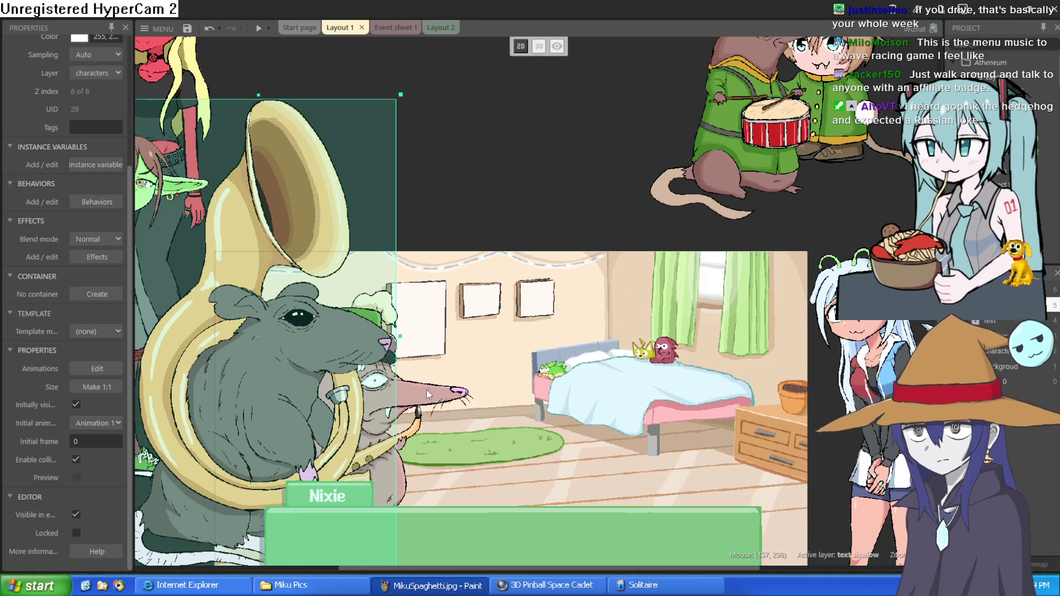
pyautogui.moveTo(426, 390); pyautogui.dragTo(513, 391)
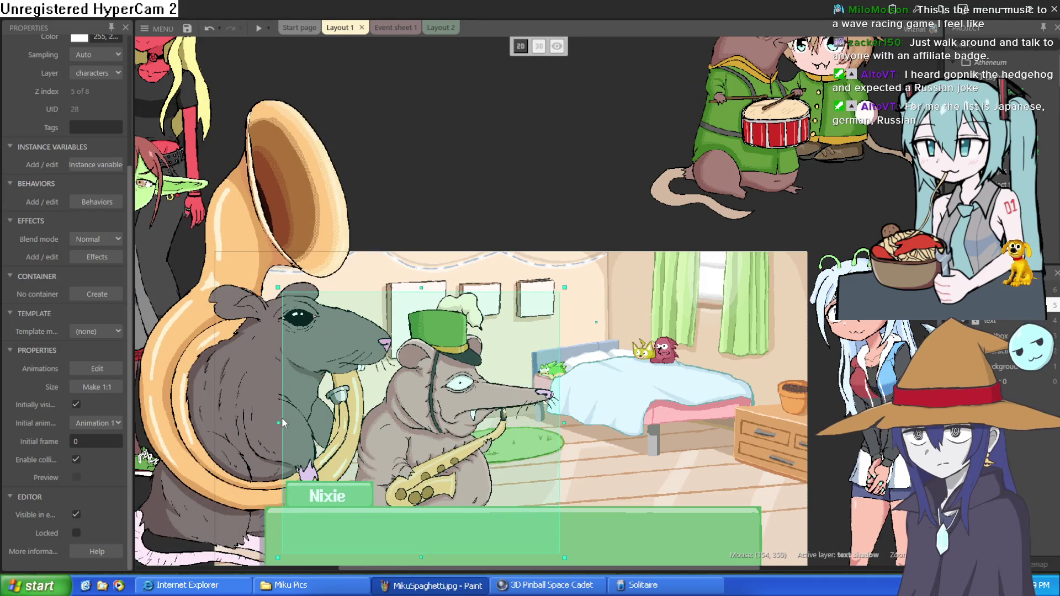
pyautogui.moveTo(751, 207)
pyautogui.mouseDown()
pyautogui.moveTo(657, 442)
pyautogui.moveTo(557, 553)
pyautogui.mouseUp()
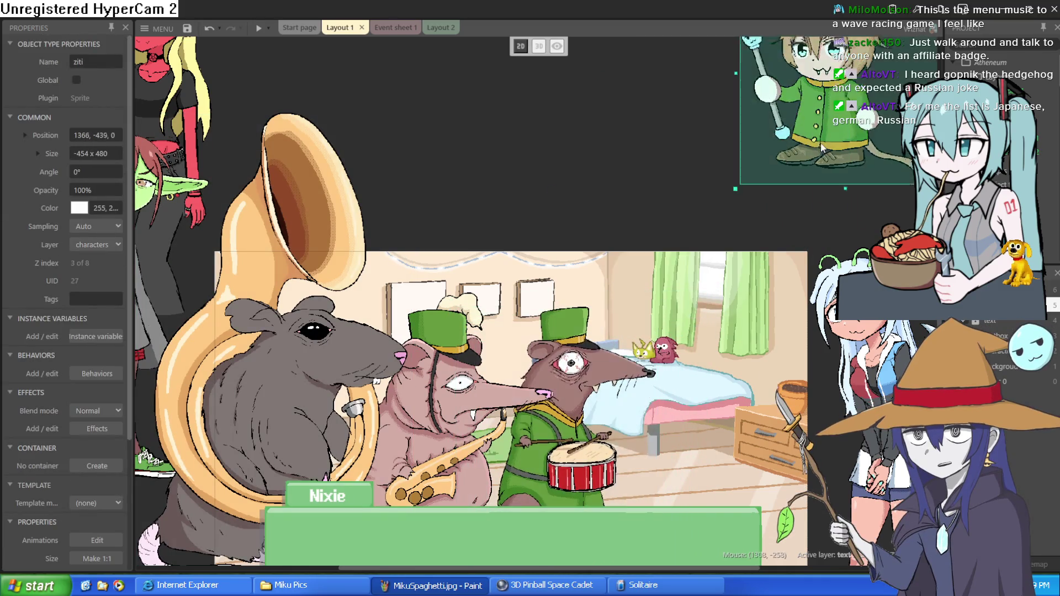
pyautogui.moveTo(812, 132)
pyautogui.mouseDown()
pyautogui.moveTo(744, 497)
pyautogui.moveTo(723, 505)
pyautogui.mouseUp()
pyautogui.scroll(1, 445, 419)
pyautogui.scroll(2, 445, 419)
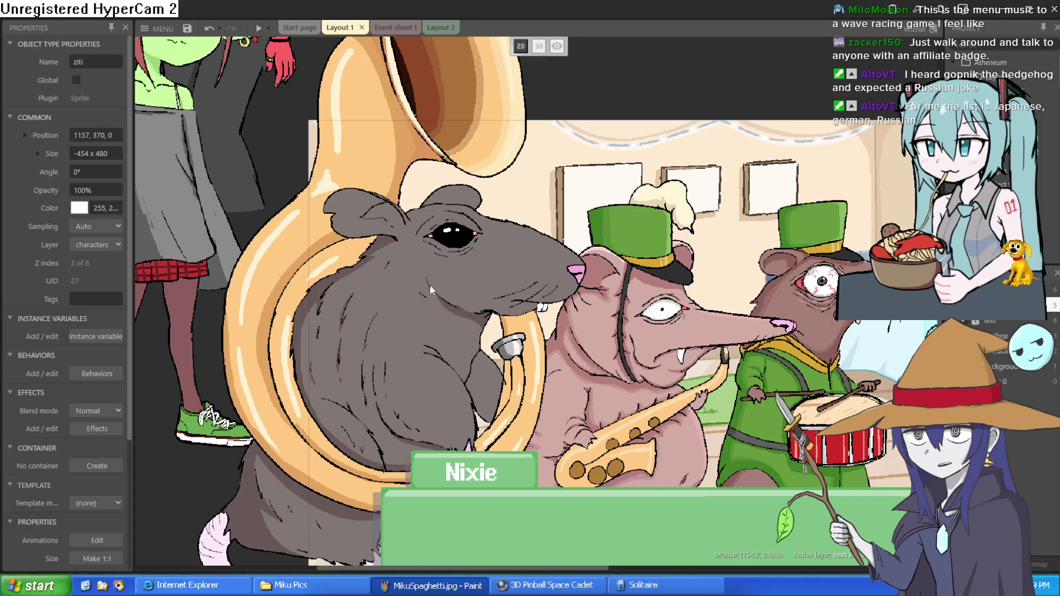
pyautogui.scroll(-2, 671, 320)
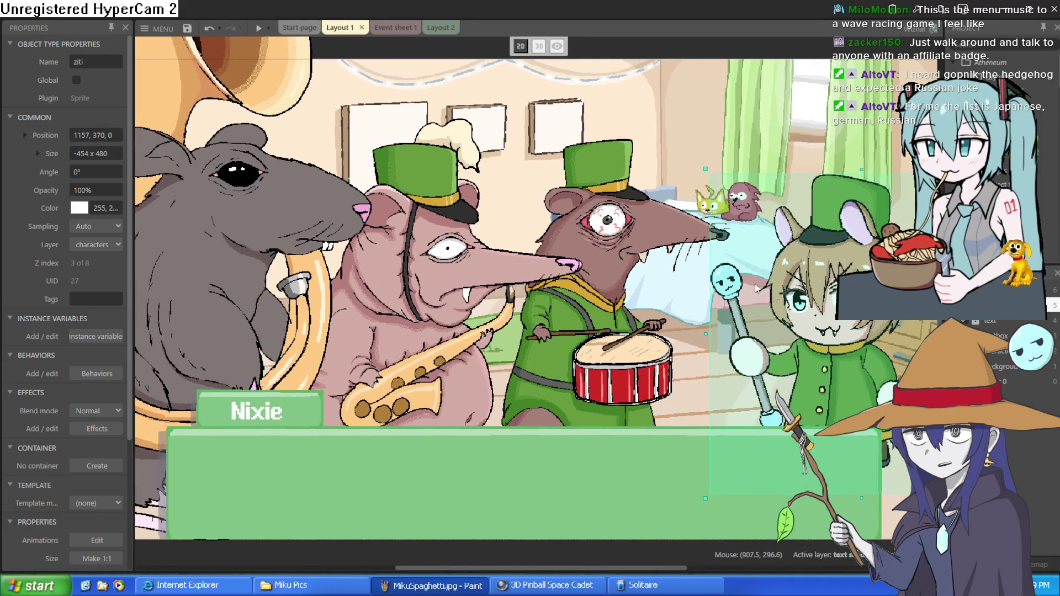
pyautogui.hscroll(4, 756, 289)
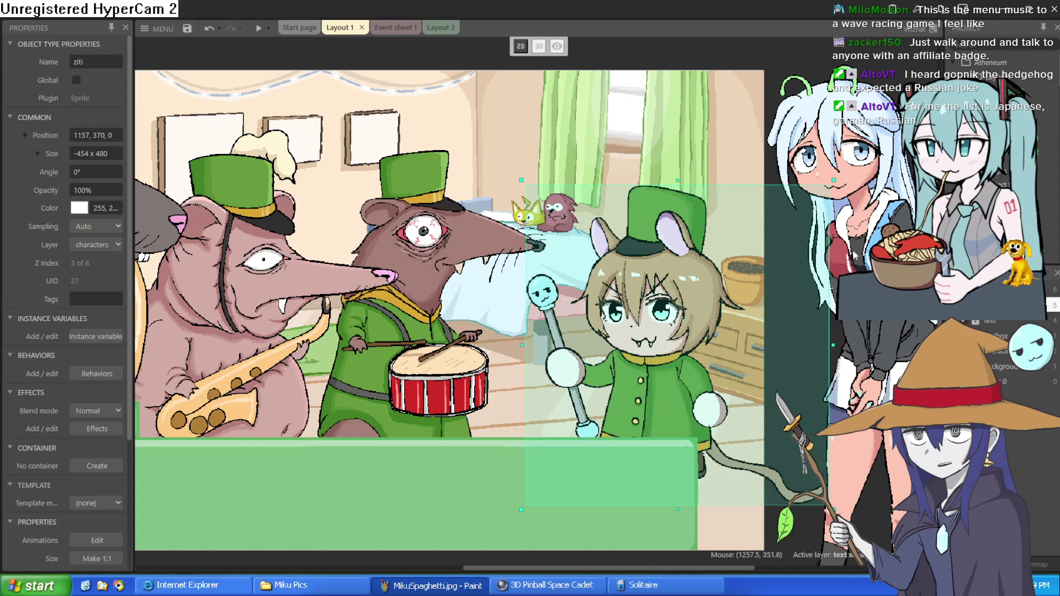
pyautogui.click(743, 312)
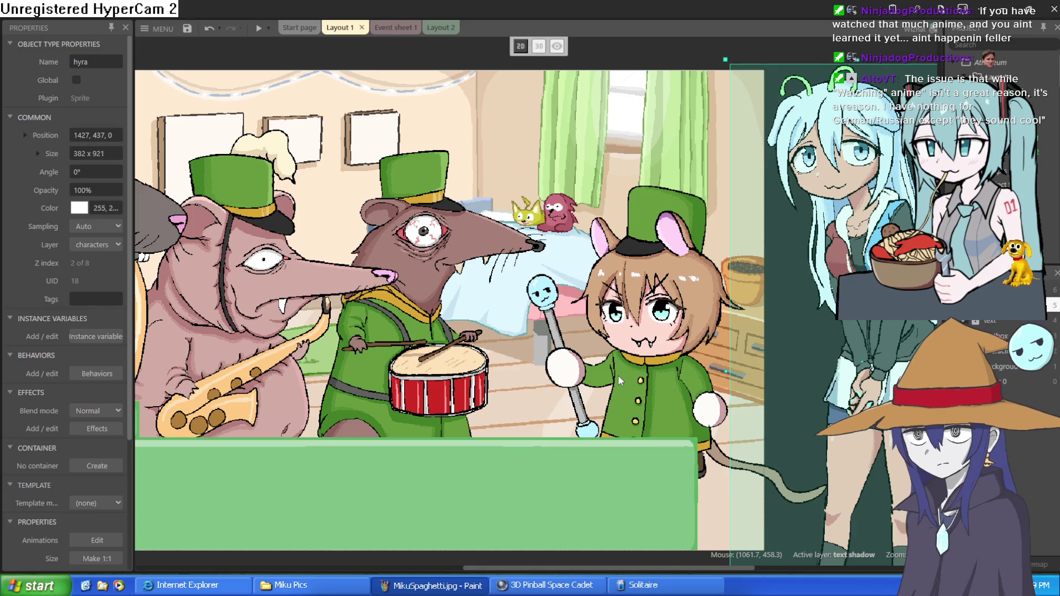
pyautogui.keyDown('ctrl'); pyautogui.scroll(2, 683, 322); pyautogui.keyUp('ctrl')
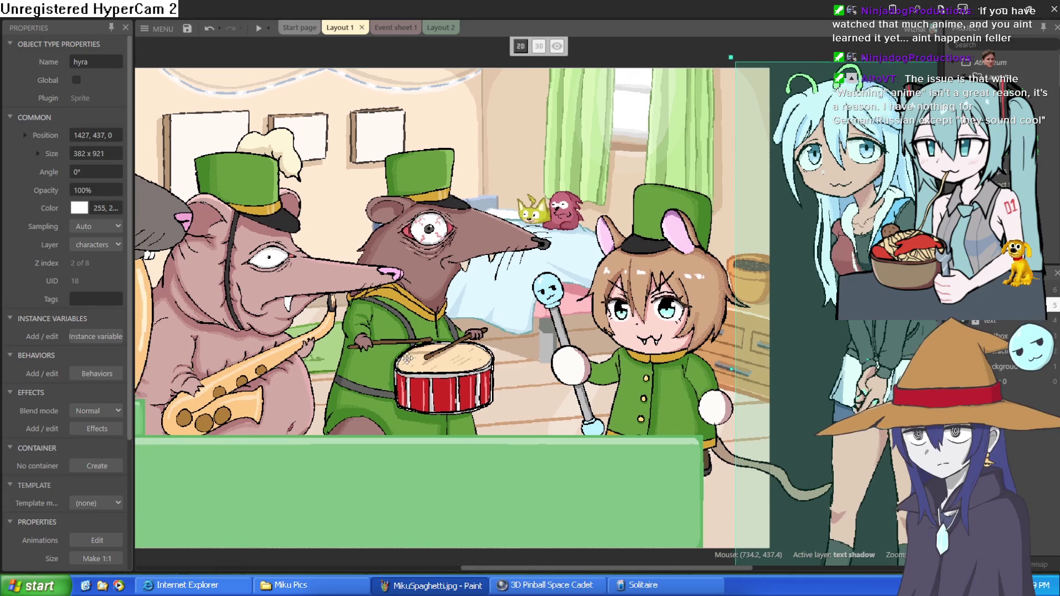
pyautogui.moveTo(716, 351)
pyautogui.mouseDown()
pyautogui.moveTo(759, 434)
pyautogui.moveTo(748, 448)
pyautogui.moveTo(692, 420)
pyautogui.moveTo(651, 342)
pyautogui.mouseUp()
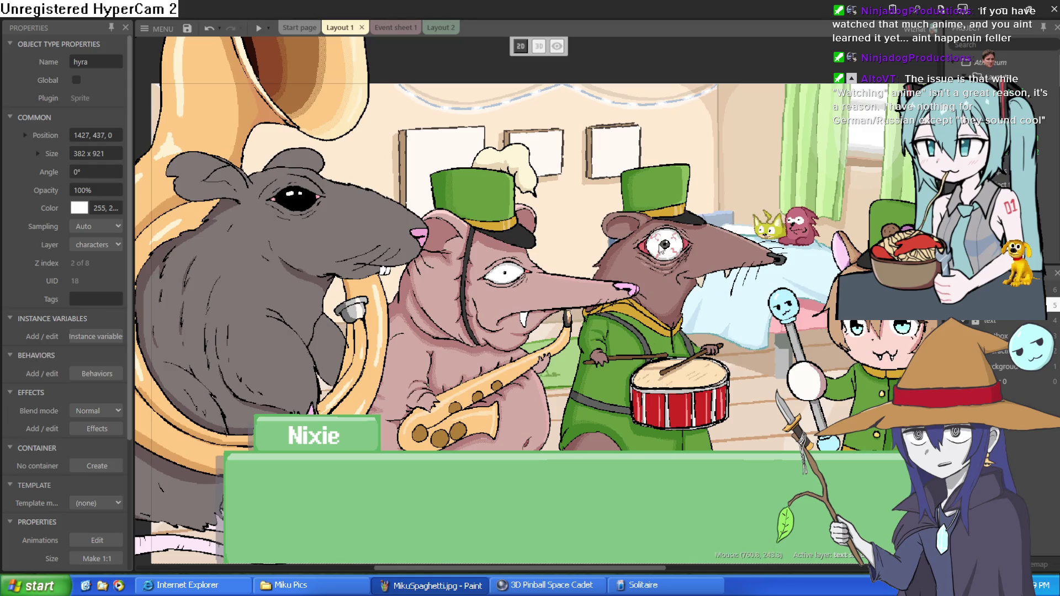
pyautogui.scroll(-3, 666, 246)
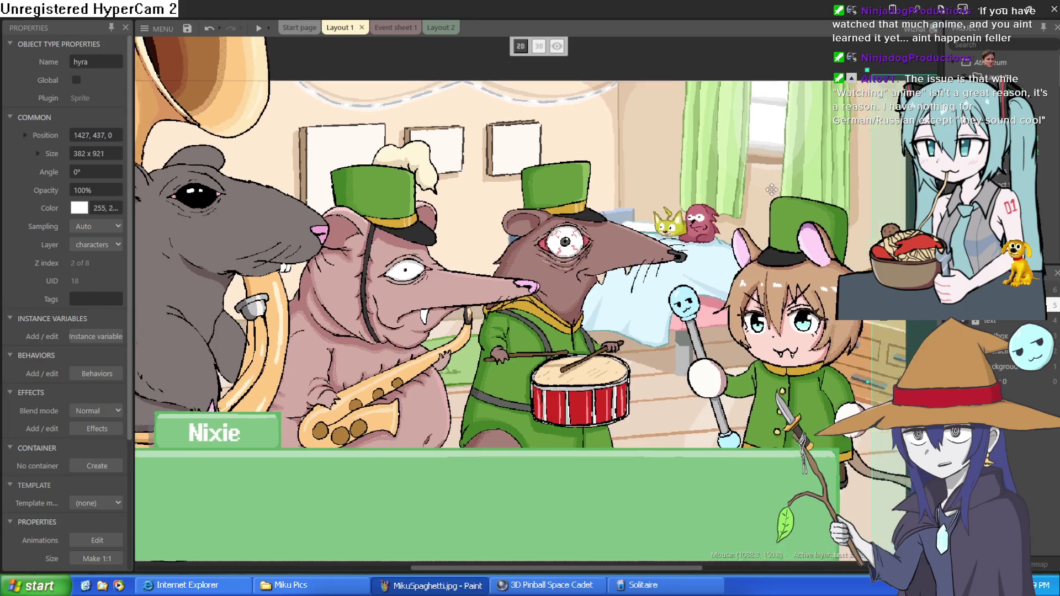
pyautogui.scroll(3, 794, 160)
pyautogui.click(661, 144)
pyautogui.scroll(-2, 641, 287)
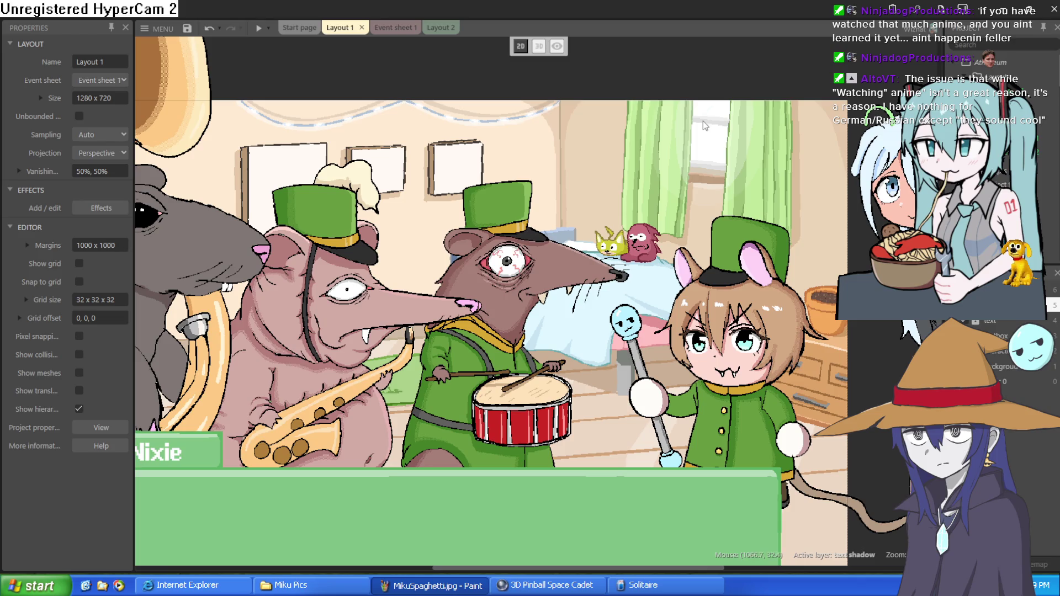
pyautogui.scroll(-3, 663, 232)
pyautogui.scroll(1, 692, 313)
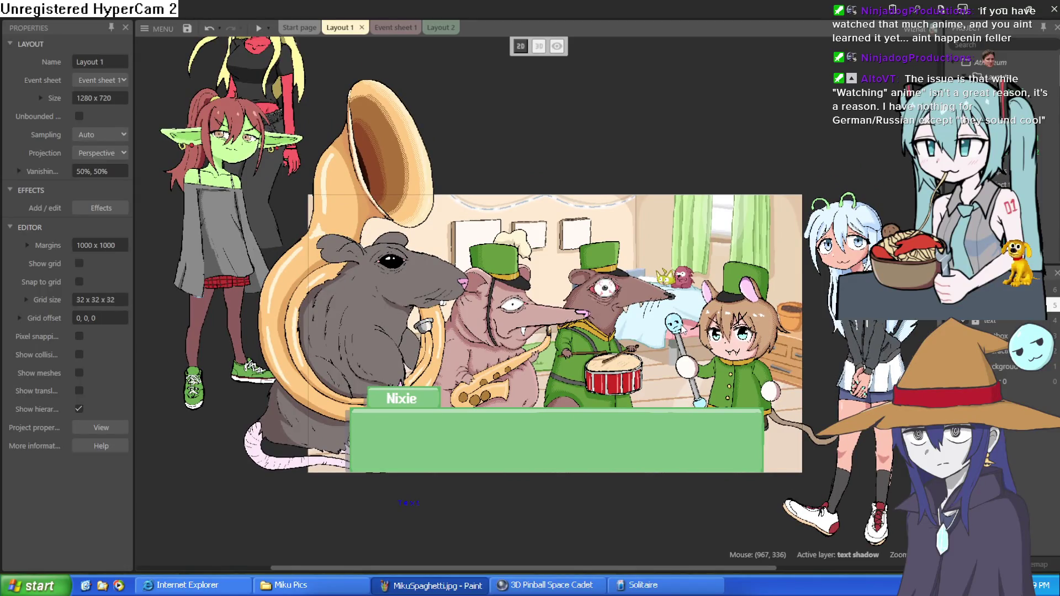
# Step: Move the green-hat bunny and the rat band sprites up out of the bedroom scene
pyautogui.moveTo(730, 381); pyautogui.dragTo(778, 108)
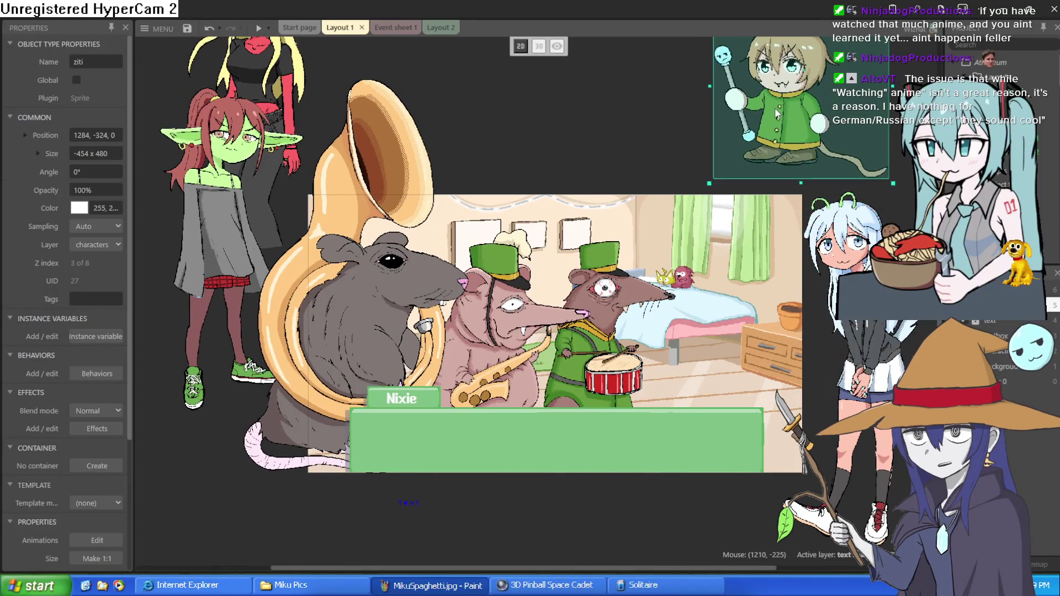
pyautogui.moveTo(619, 375)
pyautogui.mouseDown()
pyautogui.moveTo(690, 89)
pyautogui.moveTo(683, 96)
pyautogui.mouseUp()
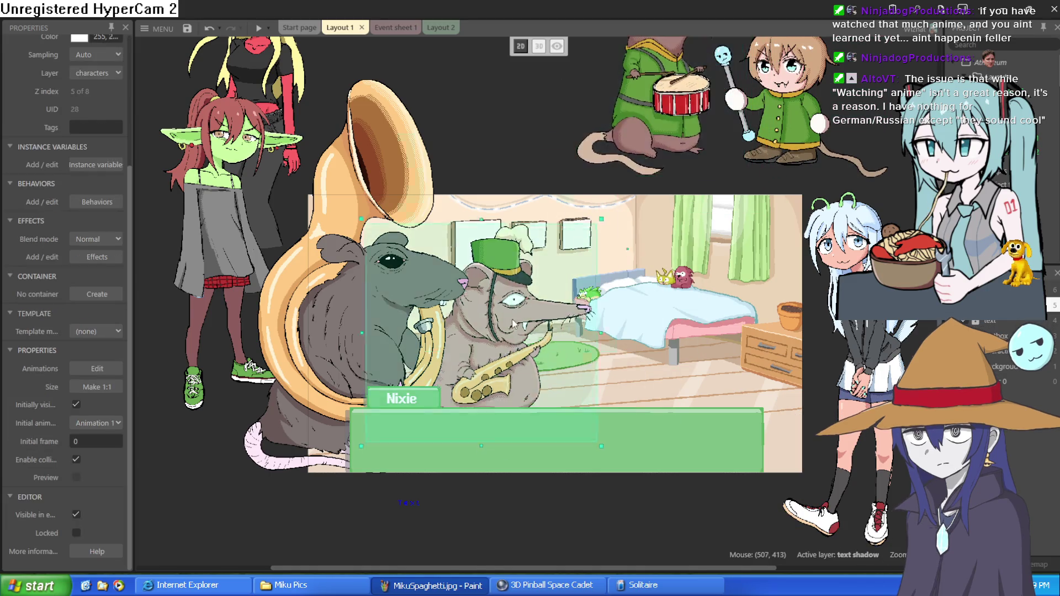
pyautogui.moveTo(514, 331); pyautogui.dragTo(508, 72)
pyautogui.scroll(3, 508, 72)
pyautogui.moveTo(386, 402)
pyautogui.mouseDown()
pyautogui.moveTo(412, 88)
pyautogui.moveTo(452, 99)
pyautogui.mouseUp()
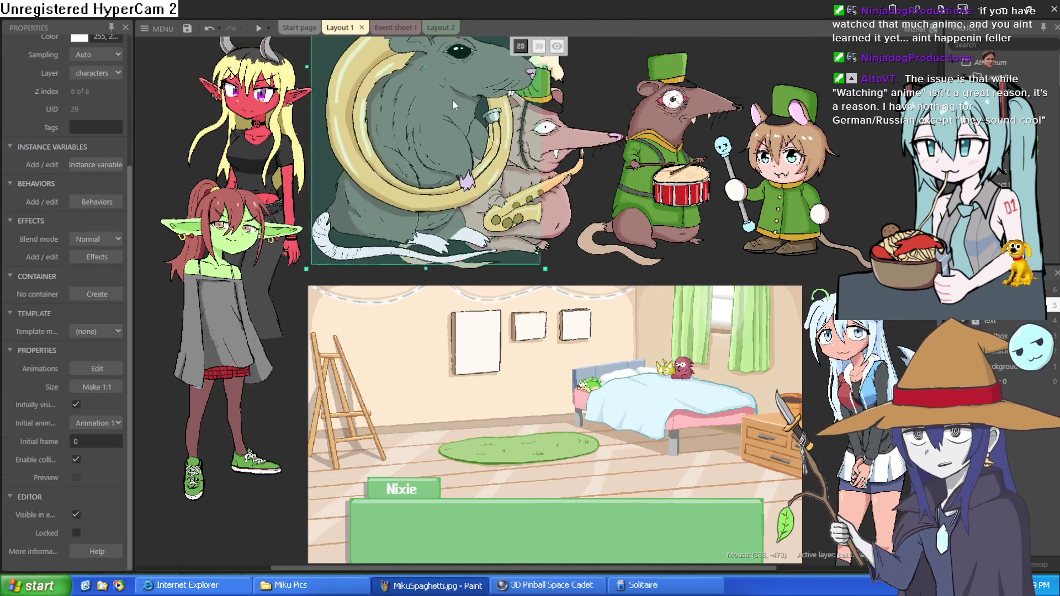
# Step: Place the green goblin girl in the bedroom, nudge her slightly left, and minimize Construct 3
pyautogui.moveTo(254, 286)
pyautogui.mouseDown()
pyautogui.moveTo(274, 353)
pyautogui.moveTo(449, 425)
pyautogui.mouseUp()
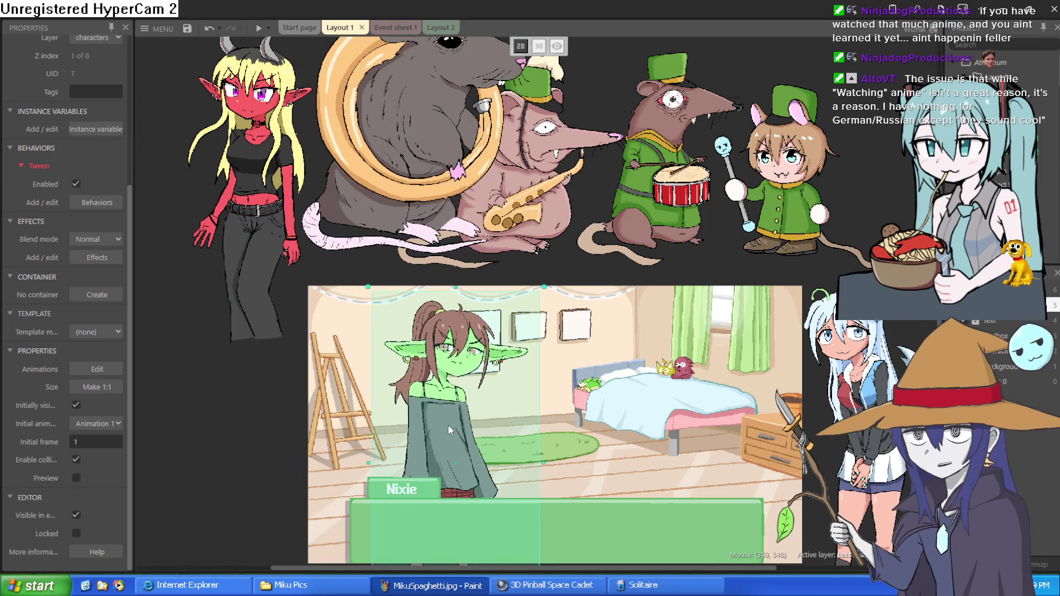
pyautogui.keyDown('ctrl'); pyautogui.scroll(-3, 568, 419); pyautogui.keyUp('ctrl')
pyautogui.keyDown('ctrl'); pyautogui.scroll(2, 625, 431); pyautogui.keyUp('ctrl')
pyautogui.keyDown('ctrl'); pyautogui.scroll(1, 625, 431); pyautogui.keyUp('ctrl')
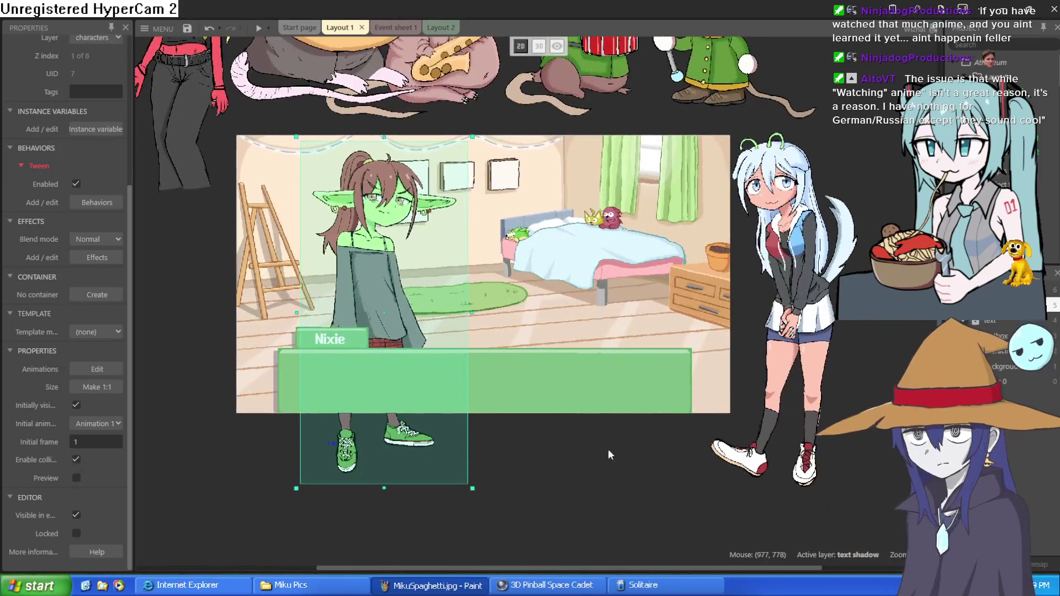
pyautogui.click(518, 419)
pyautogui.moveTo(376, 303); pyautogui.dragTo(364, 301)
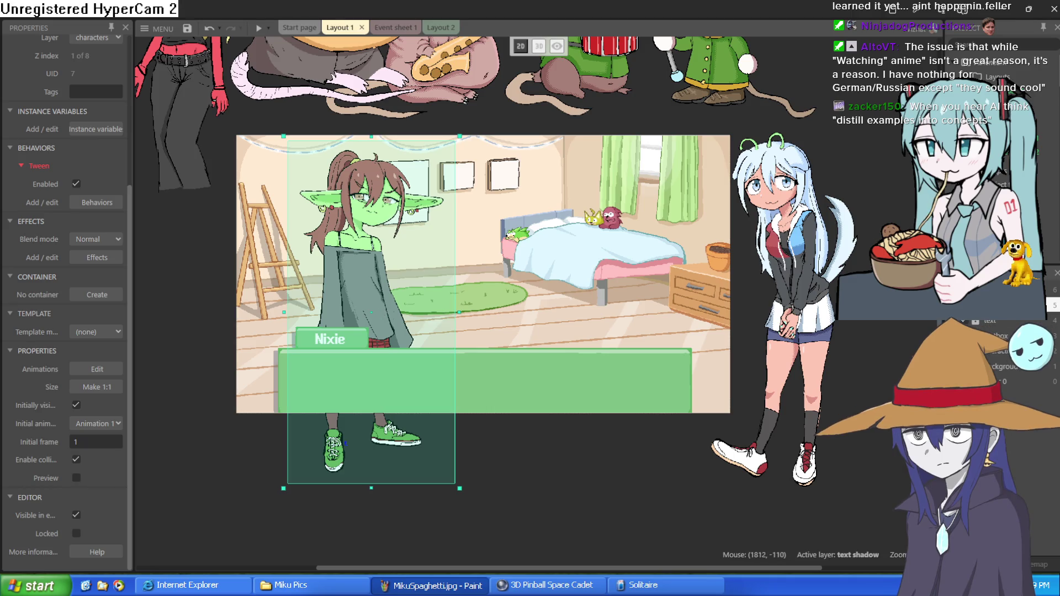
pyautogui.click(1000, 9)
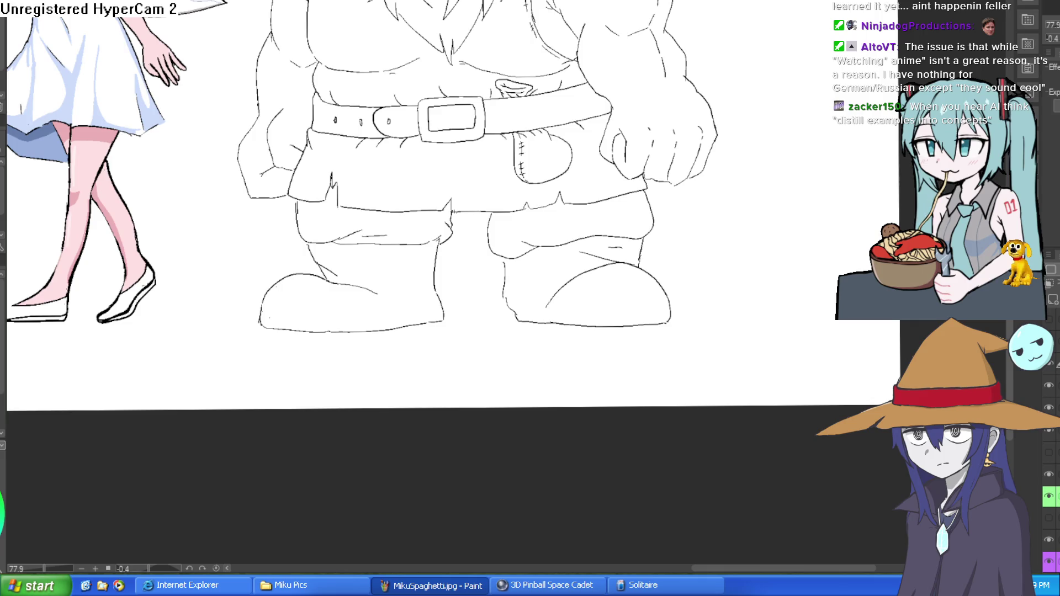
pyautogui.scroll(-3, 774, 83)
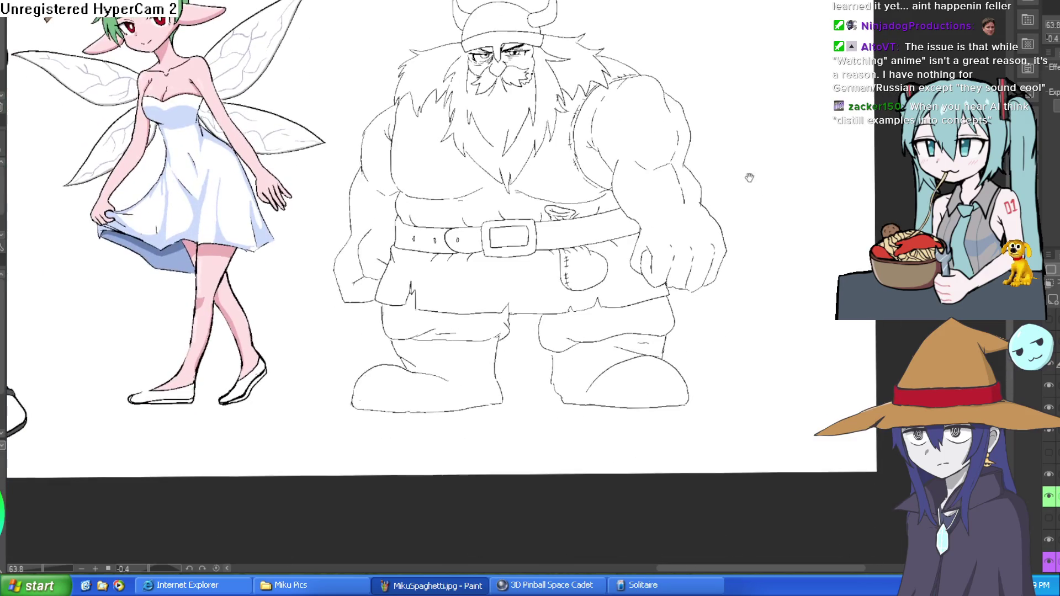
pyautogui.scroll(4, 569, 135)
pyautogui.scroll(-2, 570, 135)
pyautogui.moveTo(569, 135)
pyautogui.mouseDown()
pyautogui.moveTo(645, 192)
pyautogui.moveTo(641, 159)
pyautogui.moveTo(618, 169)
pyautogui.mouseUp()
pyautogui.press('h')
pyautogui.press('h')
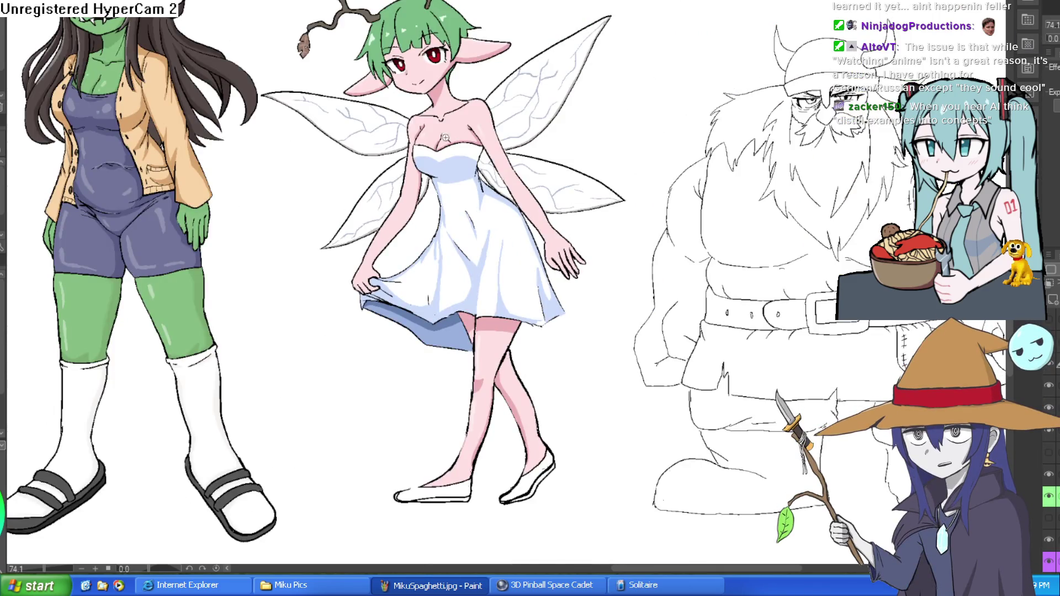
pyautogui.scroll(7, 518, 245)
pyautogui.moveTo(518, 244)
pyautogui.mouseDown()
pyautogui.moveTo(599, 420)
pyautogui.moveTo(626, 286)
pyautogui.moveTo(623, 246)
pyautogui.mouseUp()
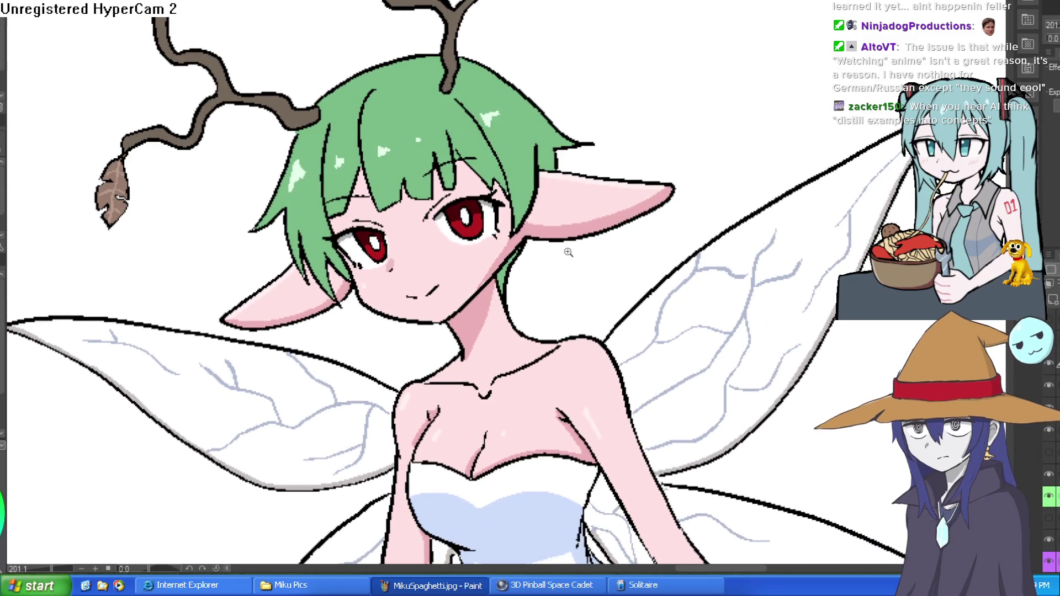
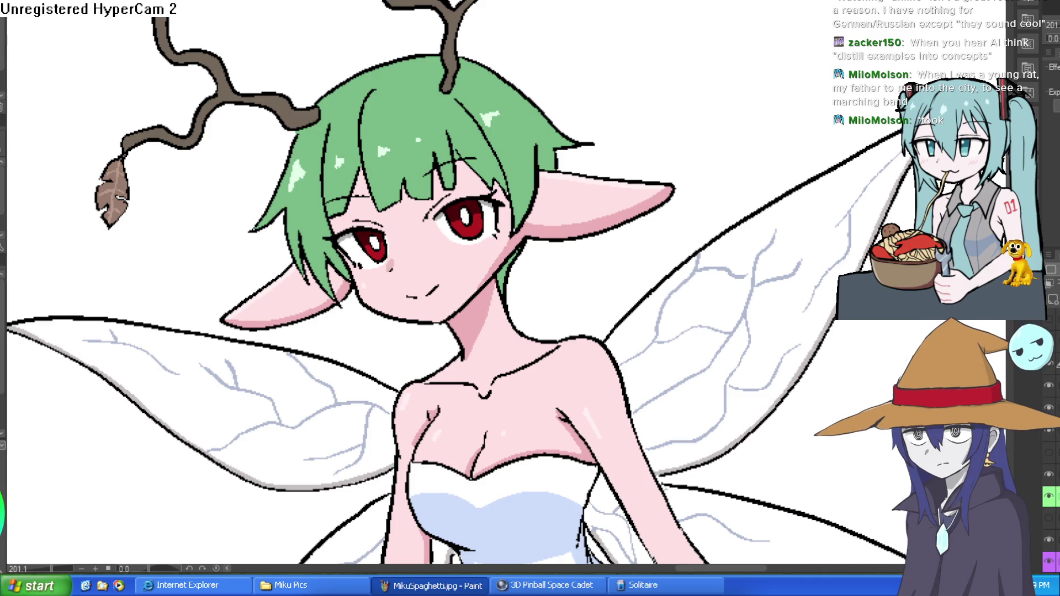
# Step: Pan across the canvas to look over the goblin and neighbouring characters
pyautogui.scroll(-5, 701, 124)
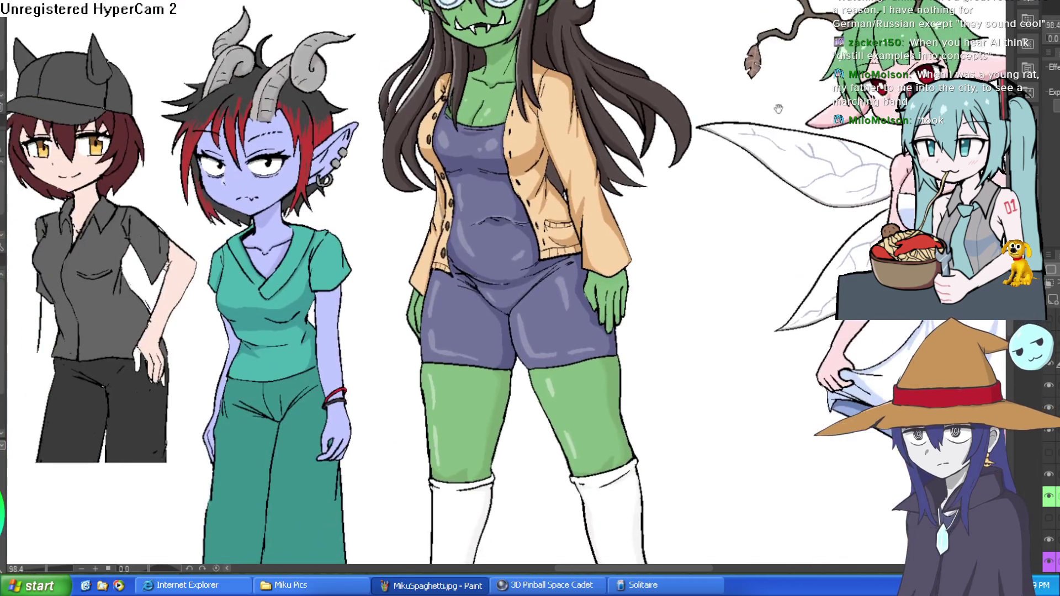
pyautogui.moveTo(609, 142); pyautogui.dragTo(617, 236)
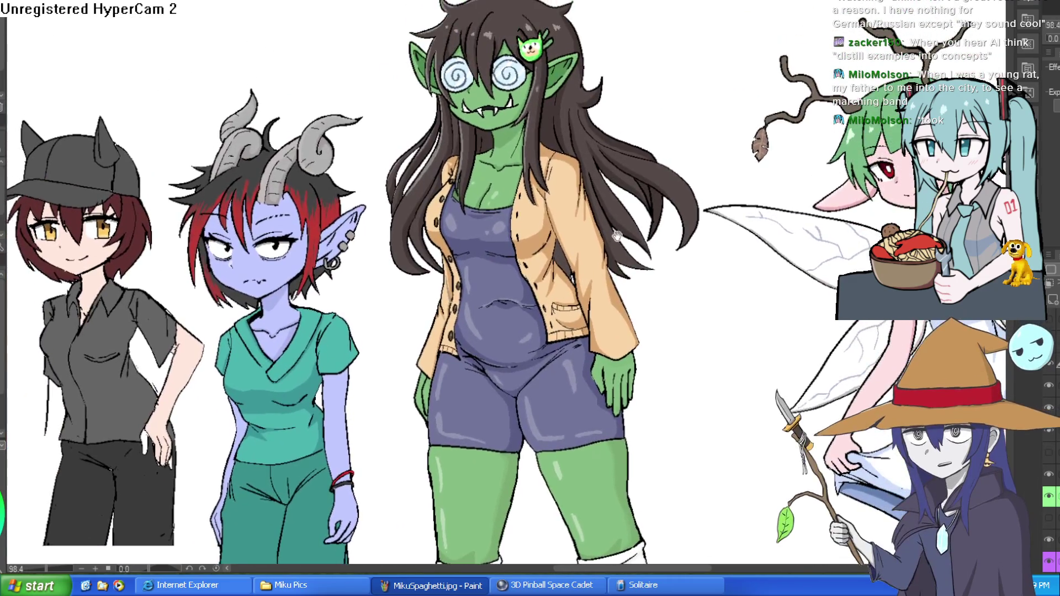
pyautogui.moveTo(583, 176); pyautogui.dragTo(705, 198)
pyautogui.scroll(3, 636, 302)
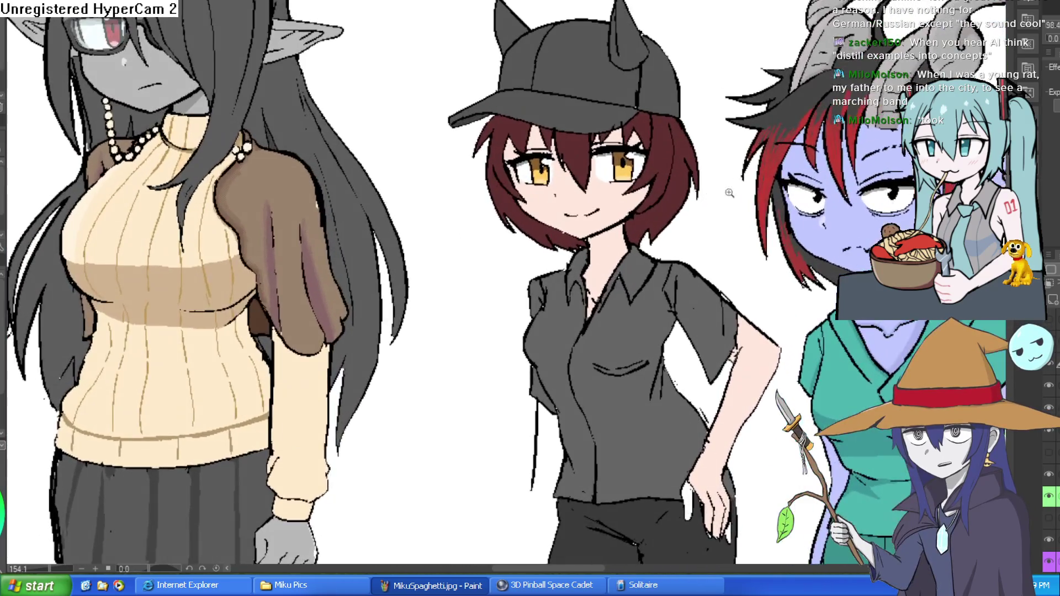
pyautogui.scroll(-3, 636, 301)
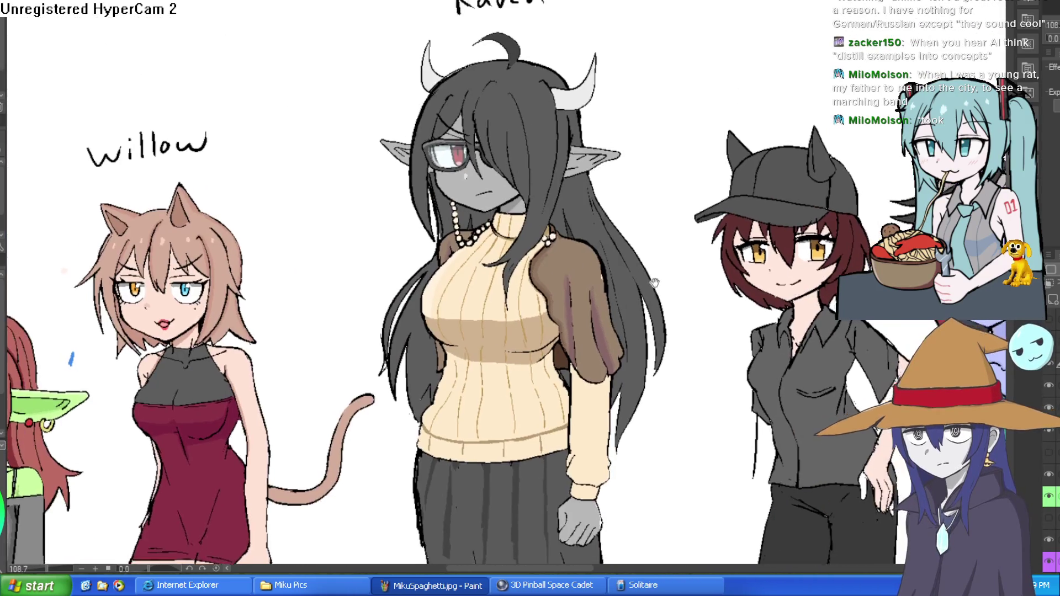
pyautogui.scroll(1, 630, 216)
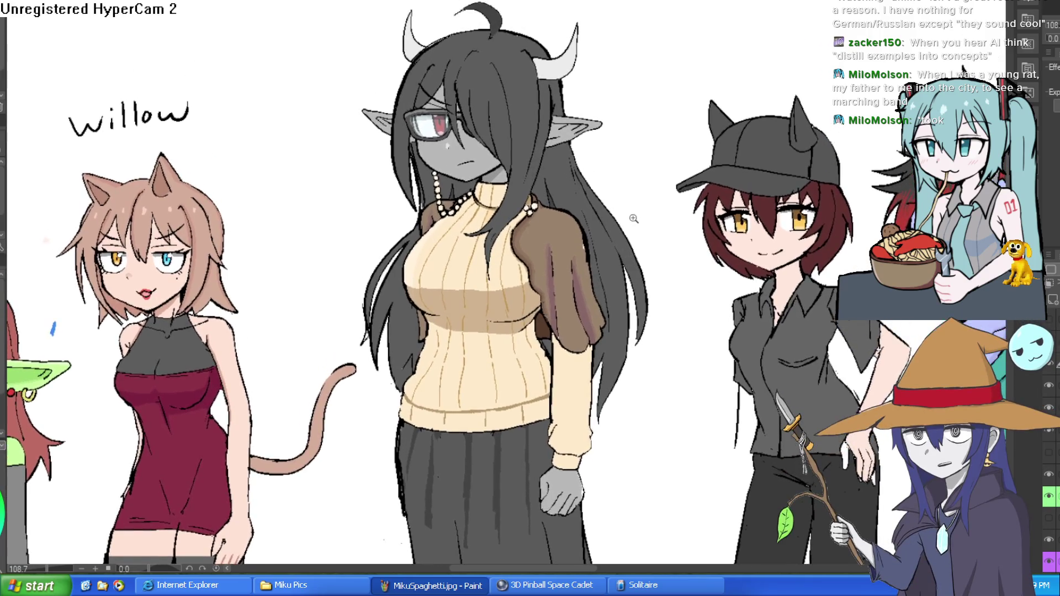
pyautogui.scroll(-2, 629, 215)
pyautogui.scroll(3, 563, 177)
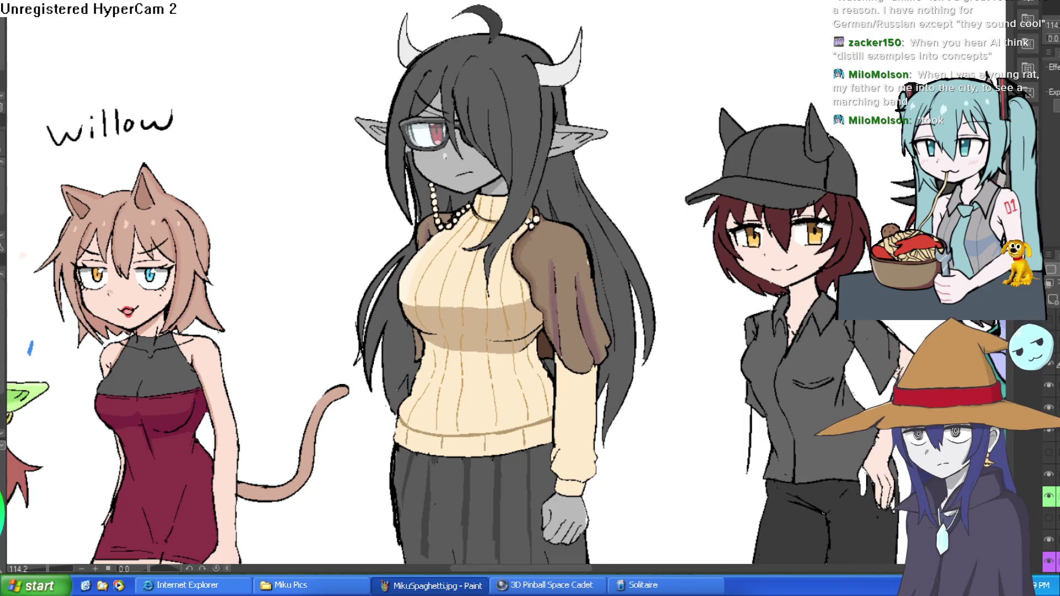
pyautogui.scroll(-3, 624, 162)
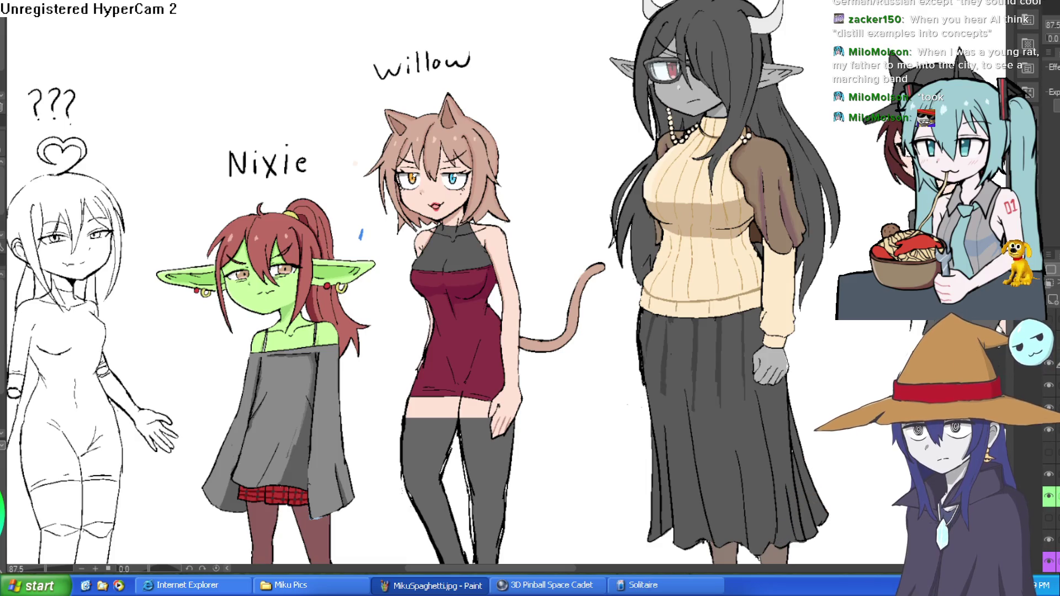
# Step: Switch to the dwarf canvas and bring the dwarf sketch into view
pyautogui.hotkey('ctrl', 'Tab')
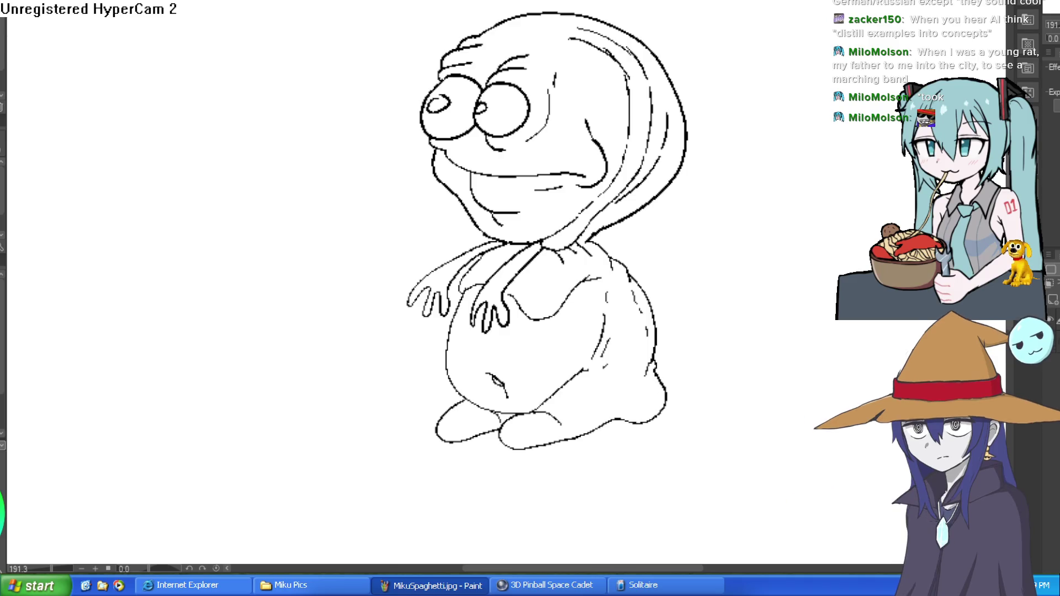
pyautogui.hotkey('ctrl', 'Tab')
pyautogui.hotkey('ctrl', 'Tab')
pyautogui.hotkey('ctrl', 'Tab')
pyautogui.hotkey('ctrl', 'Tab')
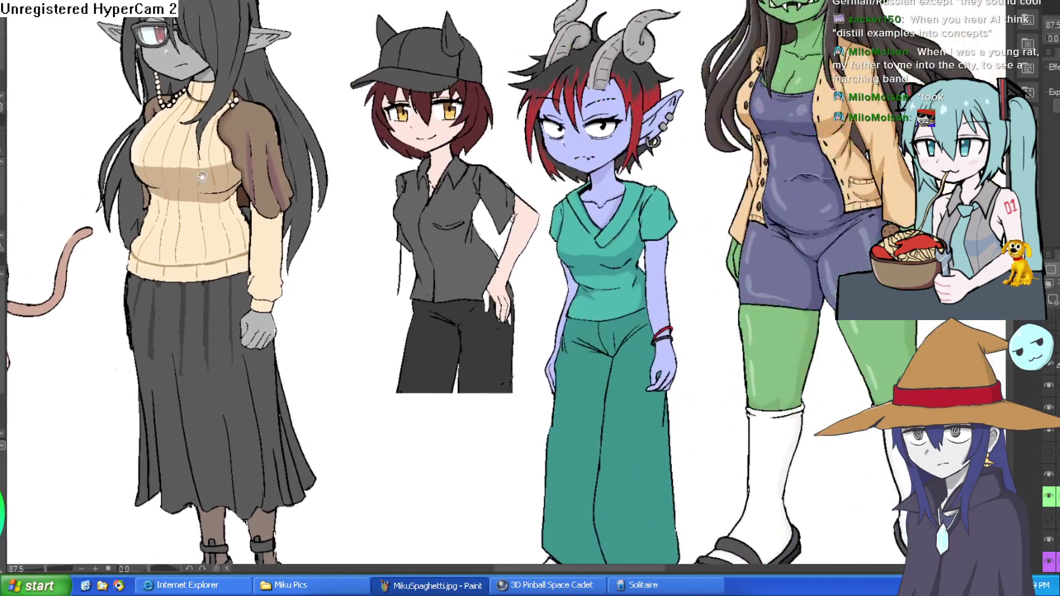
pyautogui.moveTo(687, 172); pyautogui.dragTo(212, 196)
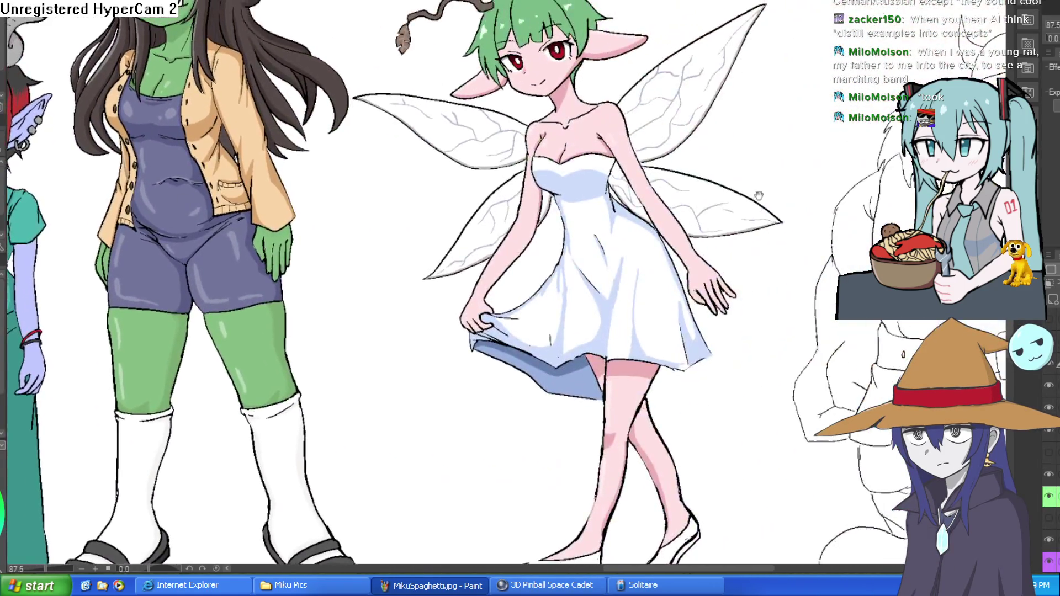
pyautogui.moveTo(759, 196); pyautogui.dragTo(396, 82)
pyautogui.moveTo(768, 156); pyautogui.dragTo(720, 123)
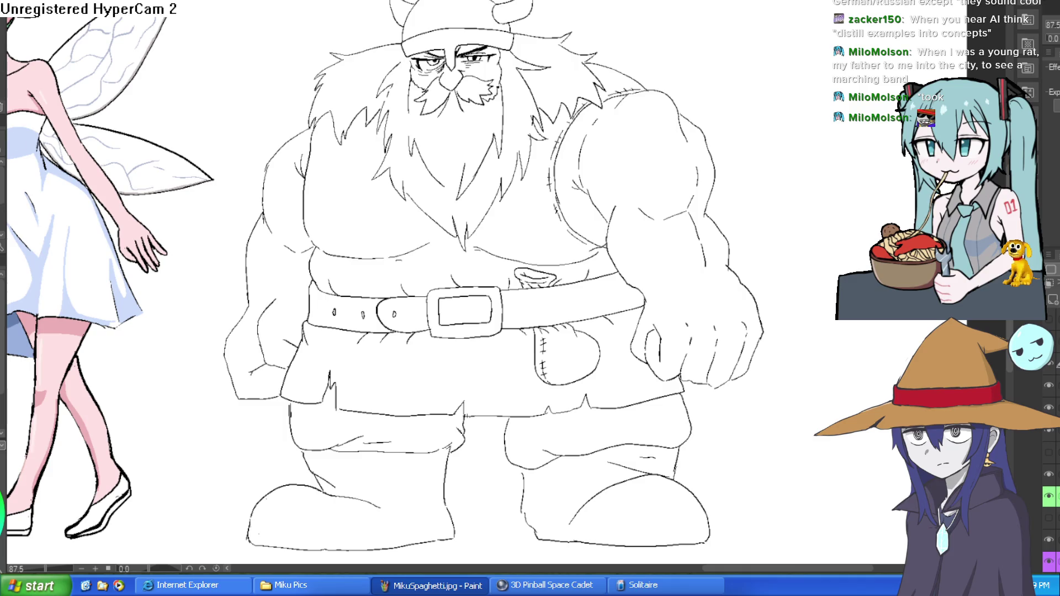
# Step: Fill the helmet dome olive and the band and nose guard grey, undoing wrong fills
pyautogui.click(485, 5)
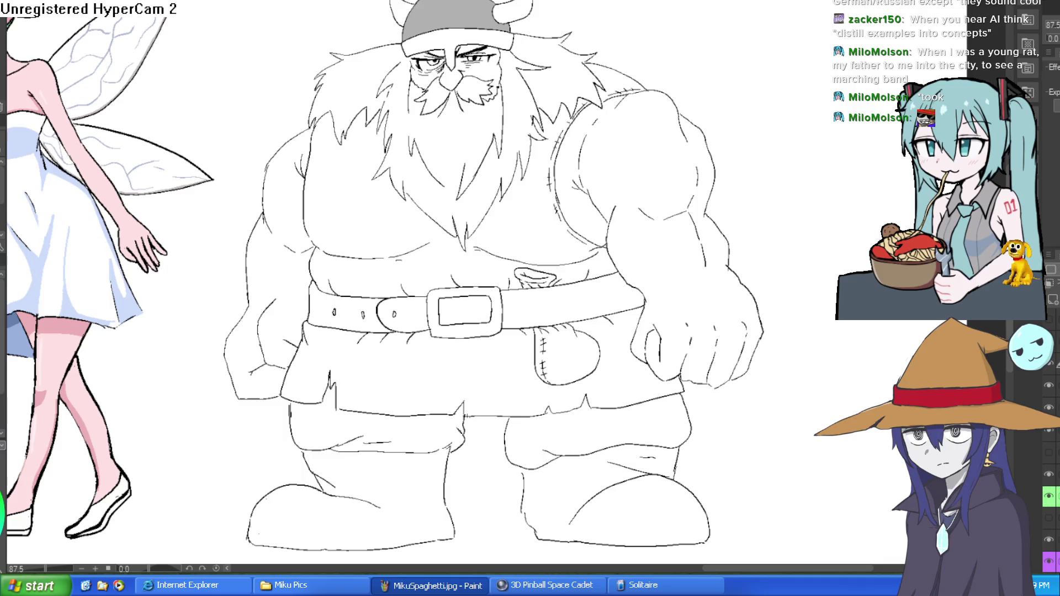
pyautogui.hotkey('ctrl', 'z')
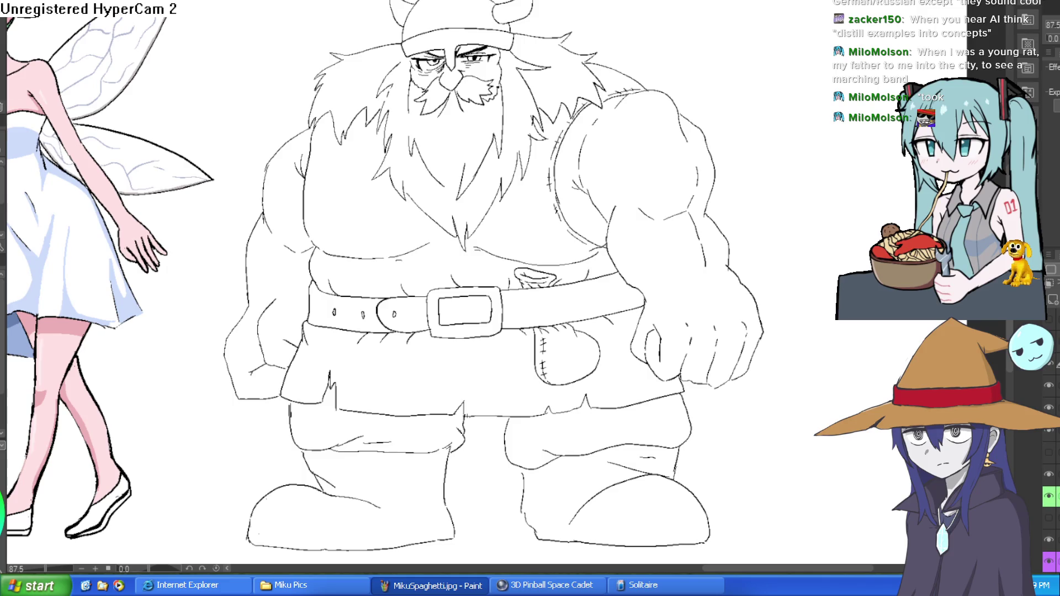
pyautogui.click(447, 5)
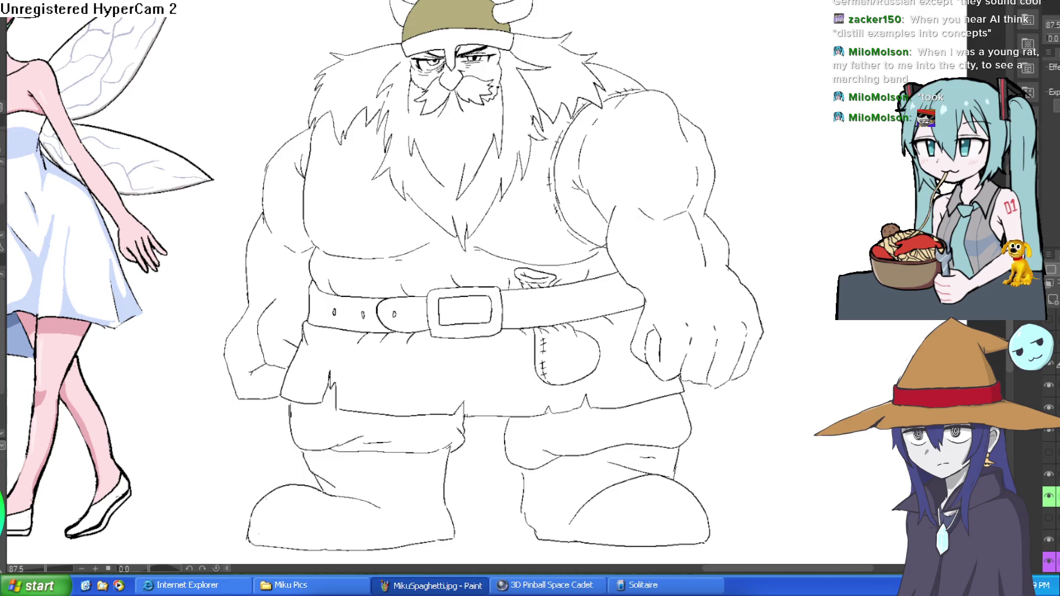
pyautogui.click(484, 34)
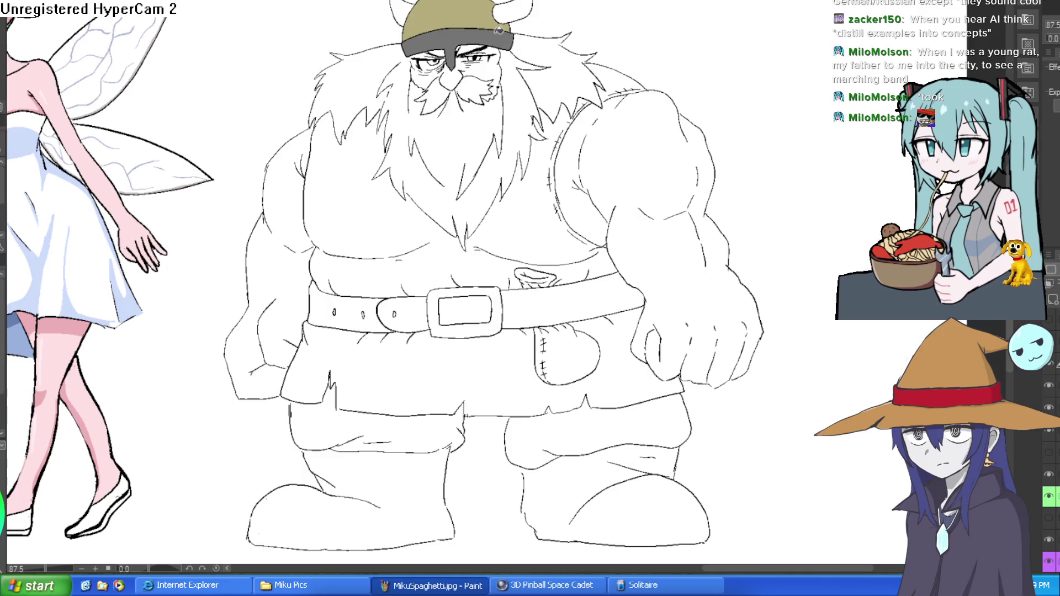
pyautogui.hotkey('ctrl', 'z')
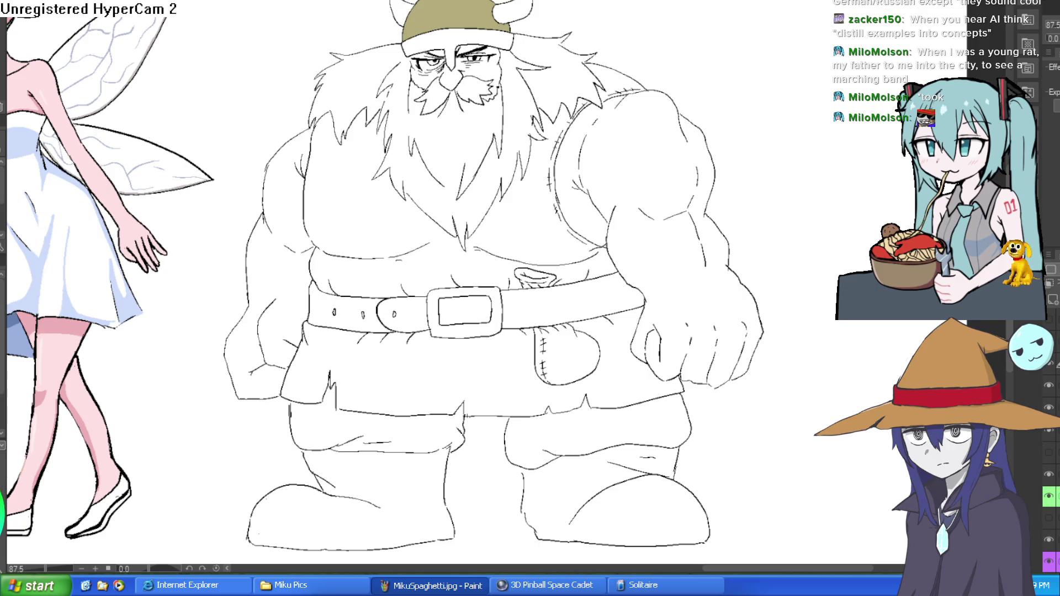
pyautogui.click(436, 44)
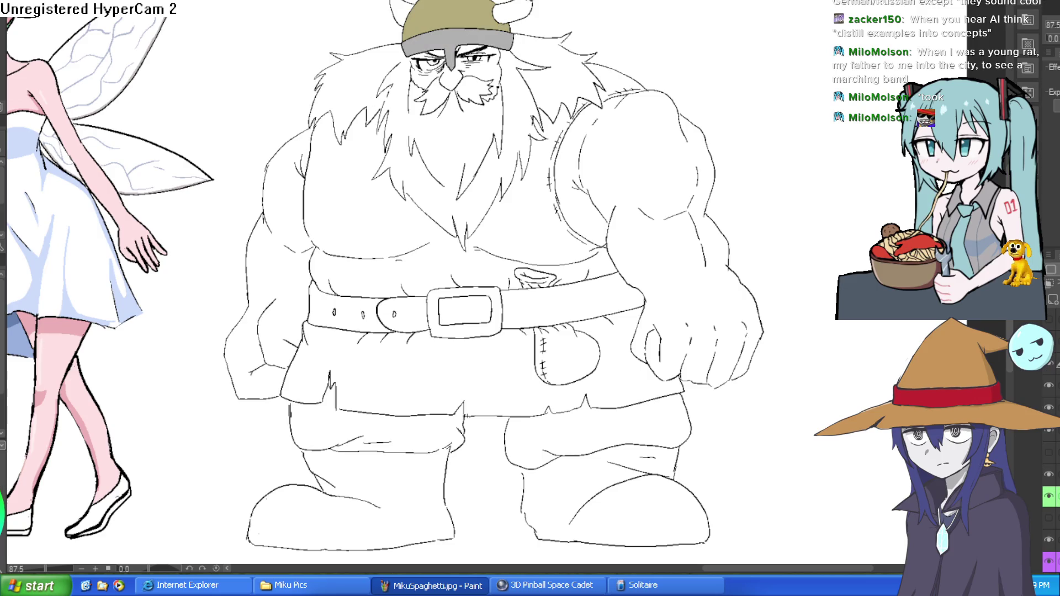
pyautogui.moveTo(586, 10); pyautogui.dragTo(567, 80)
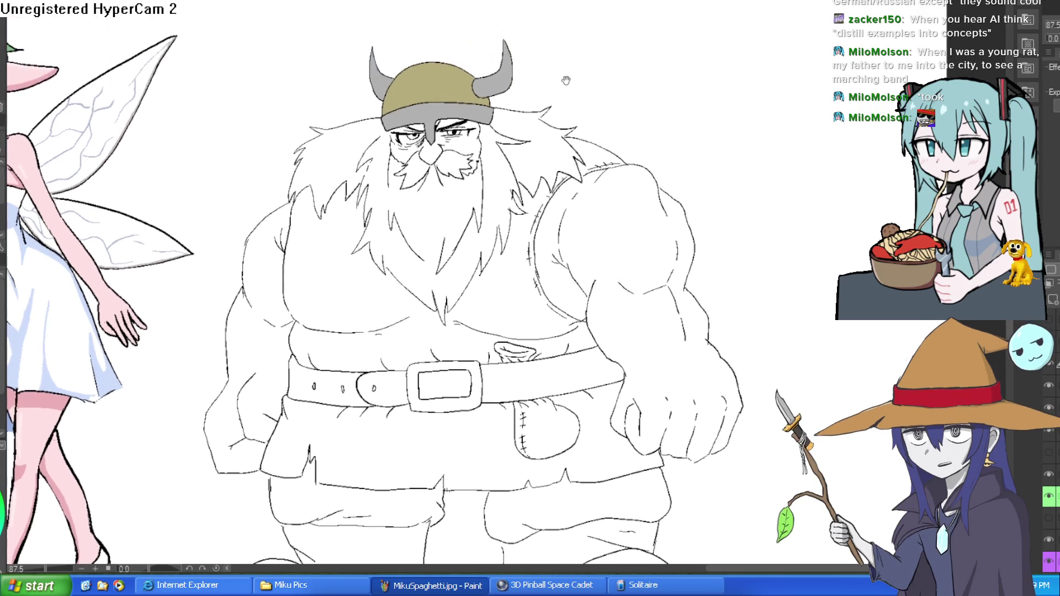
pyautogui.click(457, 97)
pyautogui.moveTo(641, 56); pyautogui.dragTo(636, 100)
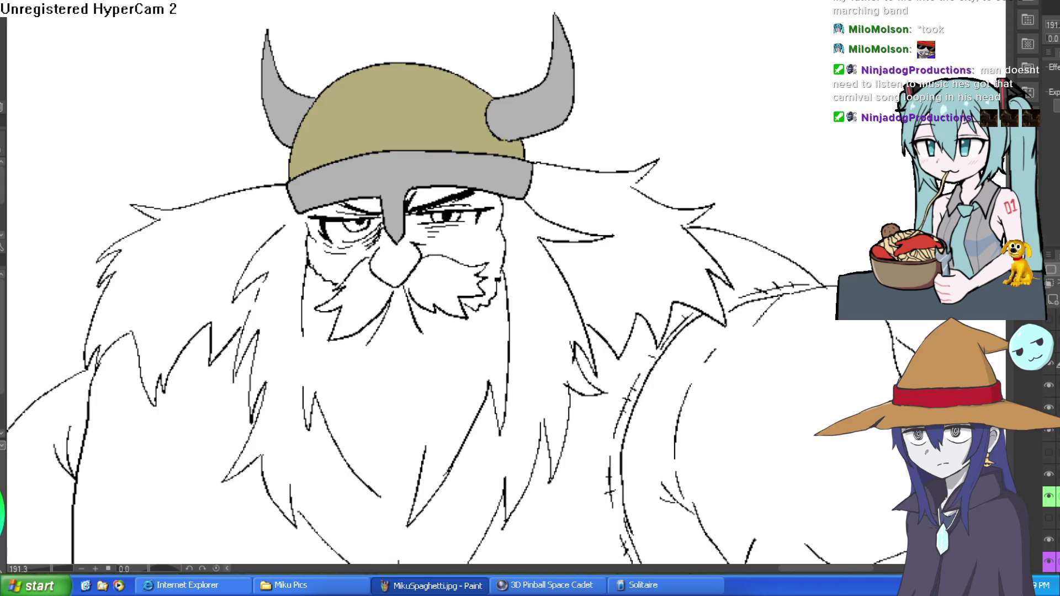
# Step: Refill the helmet dome pale yellow, then warm tan, and fill a cheek with skin tone
pyautogui.click(462, 109)
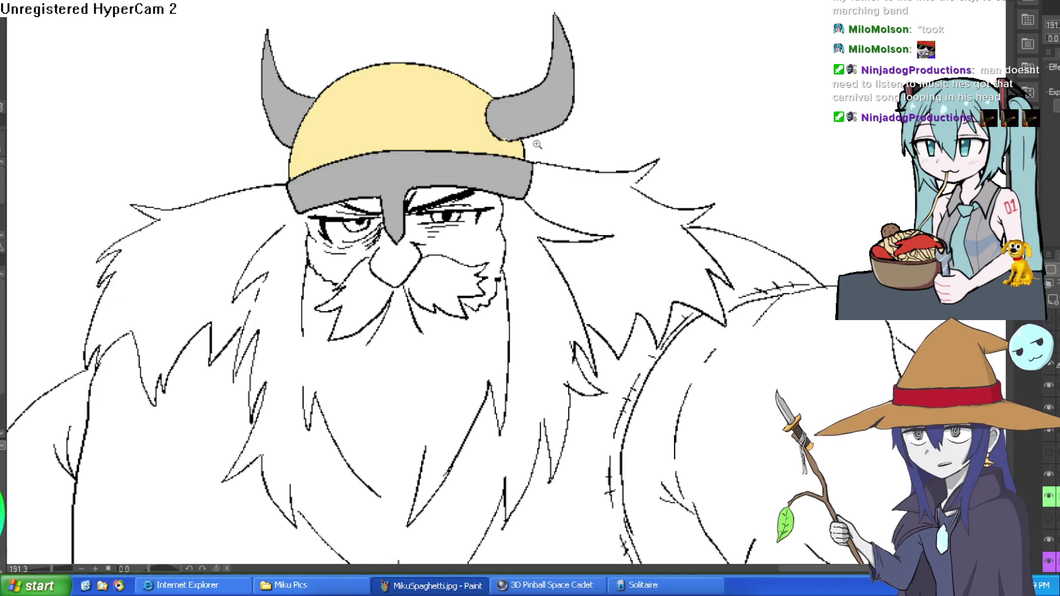
pyautogui.scroll(-3, 469, 120)
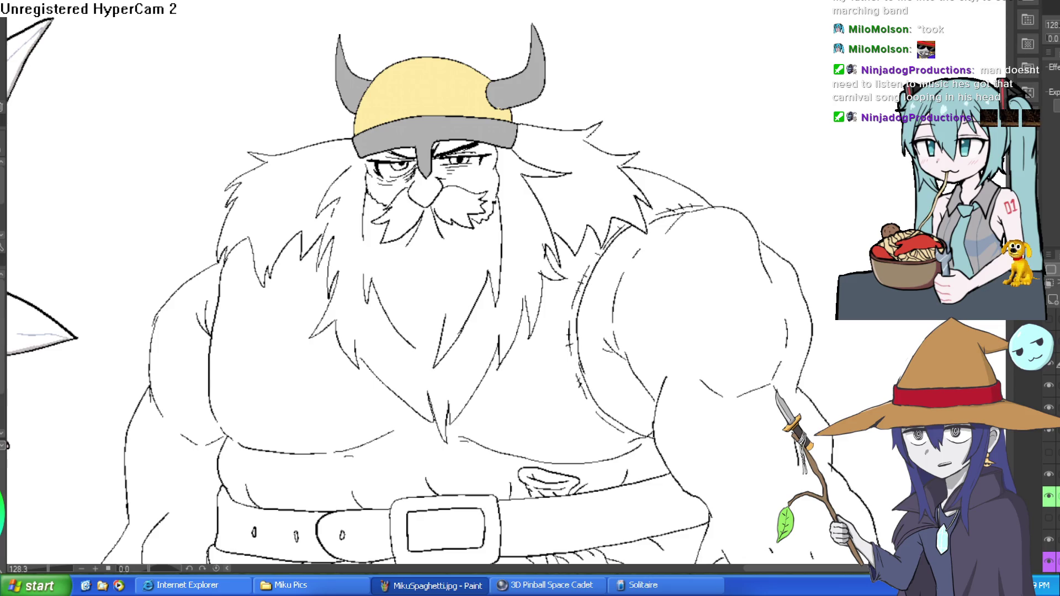
pyautogui.click(455, 89)
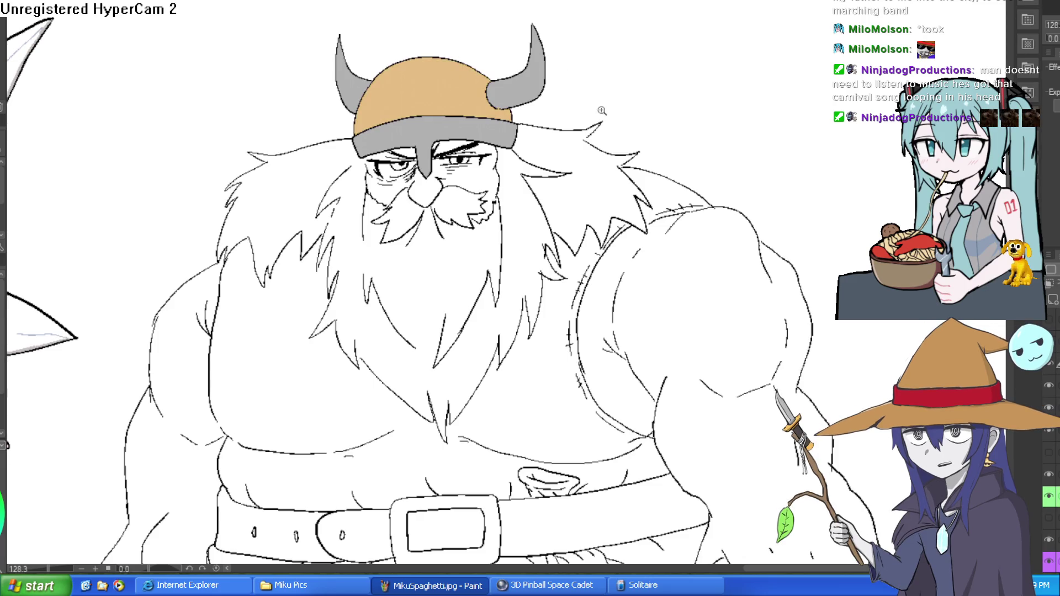
pyautogui.scroll(-3, 602, 110)
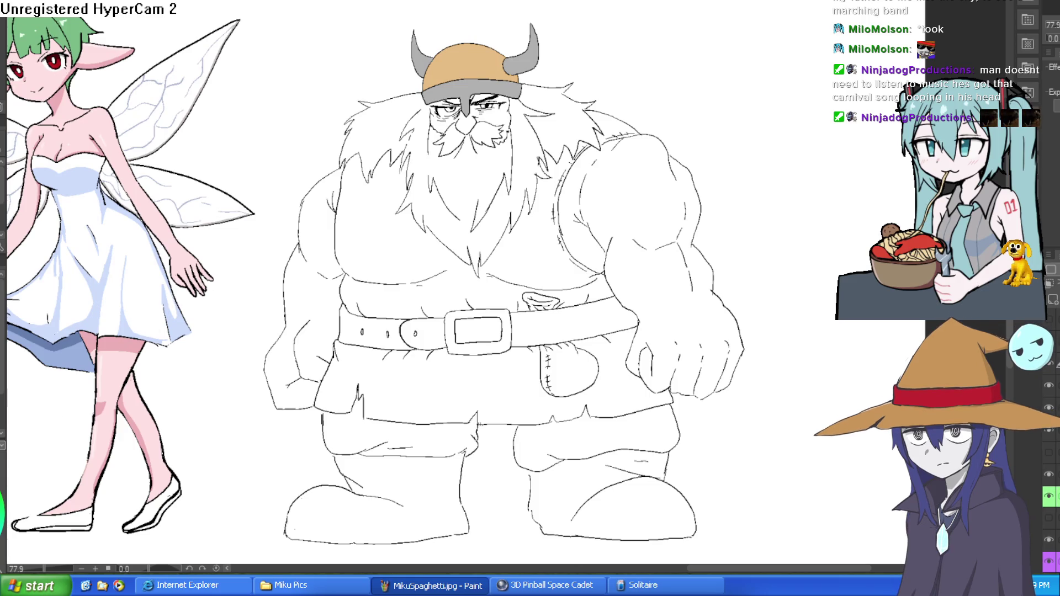
pyautogui.scroll(5, 500, 96)
pyautogui.click(519, 149)
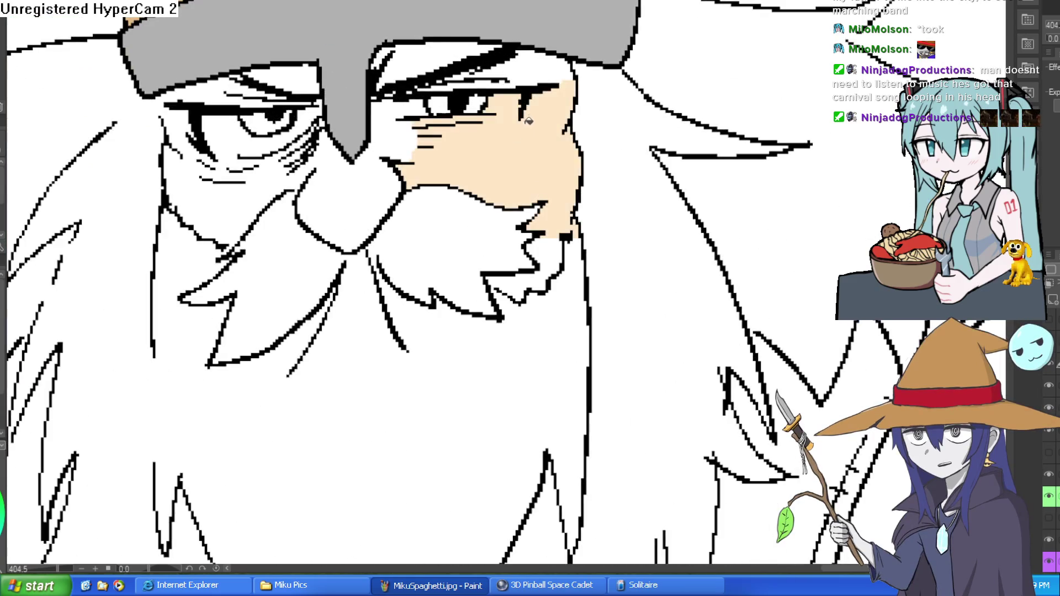
# Step: Redo the cheek fill and fill the cheeks, nose, forehead, brows and eye corners with skin tone
pyautogui.hotkey('ctrl', 'z')
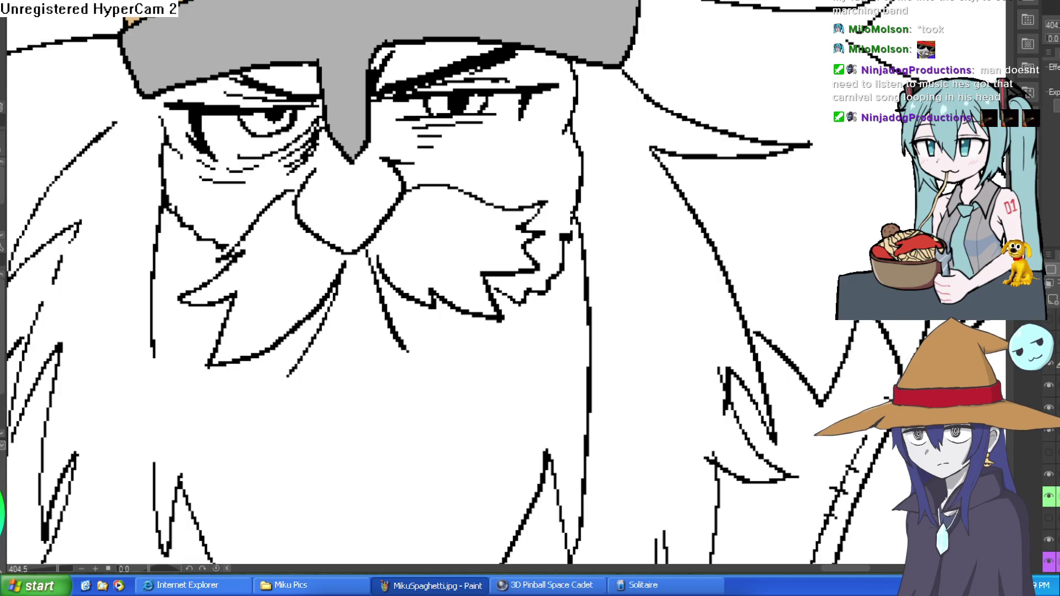
pyautogui.click(442, 156)
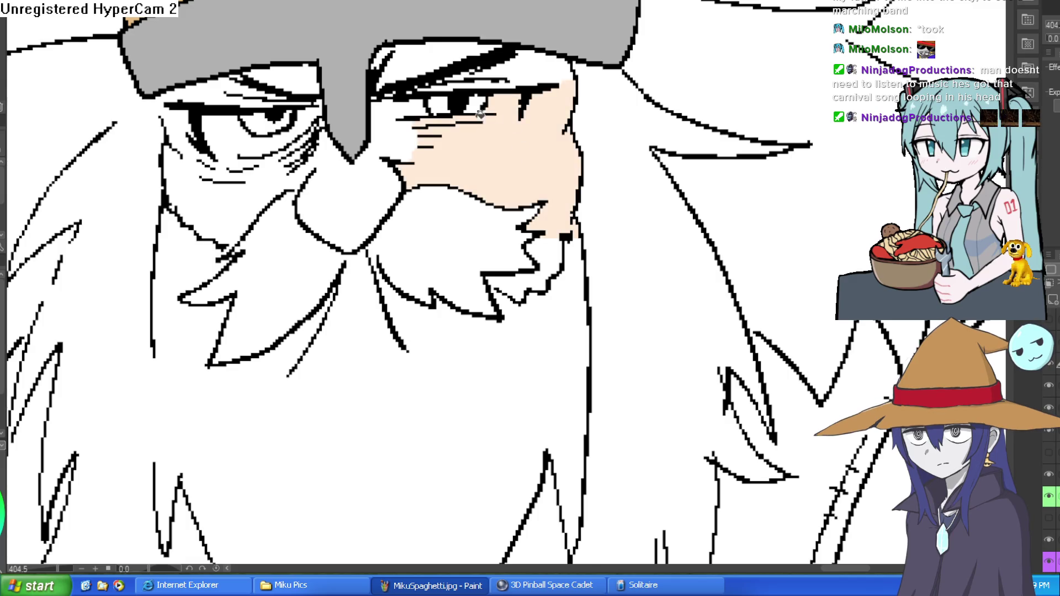
pyautogui.click(407, 122)
pyautogui.click(366, 184)
pyautogui.click(425, 63)
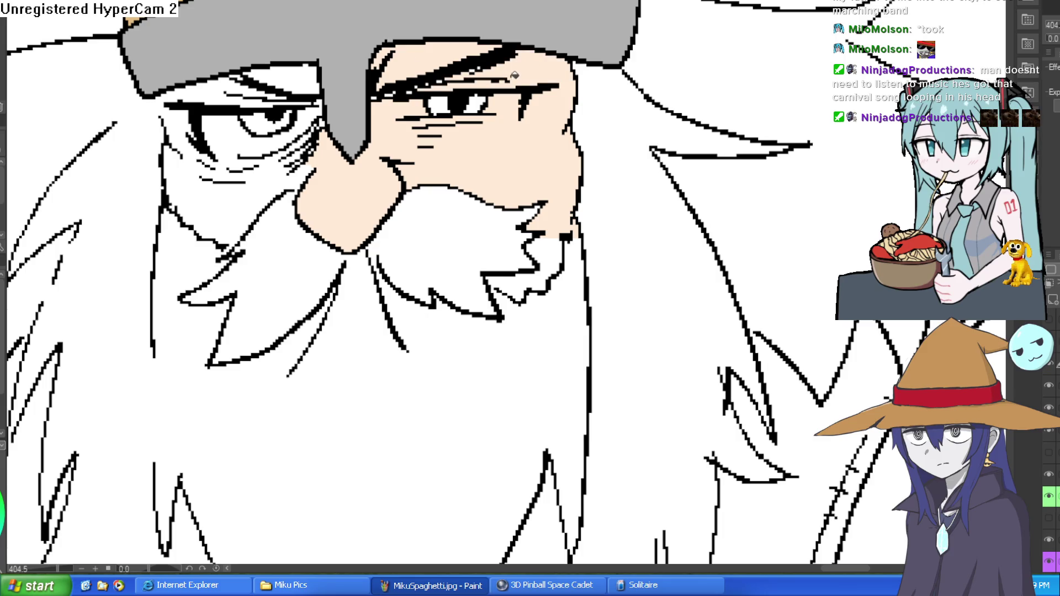
pyautogui.click(287, 77)
pyautogui.click(279, 86)
pyautogui.click(265, 102)
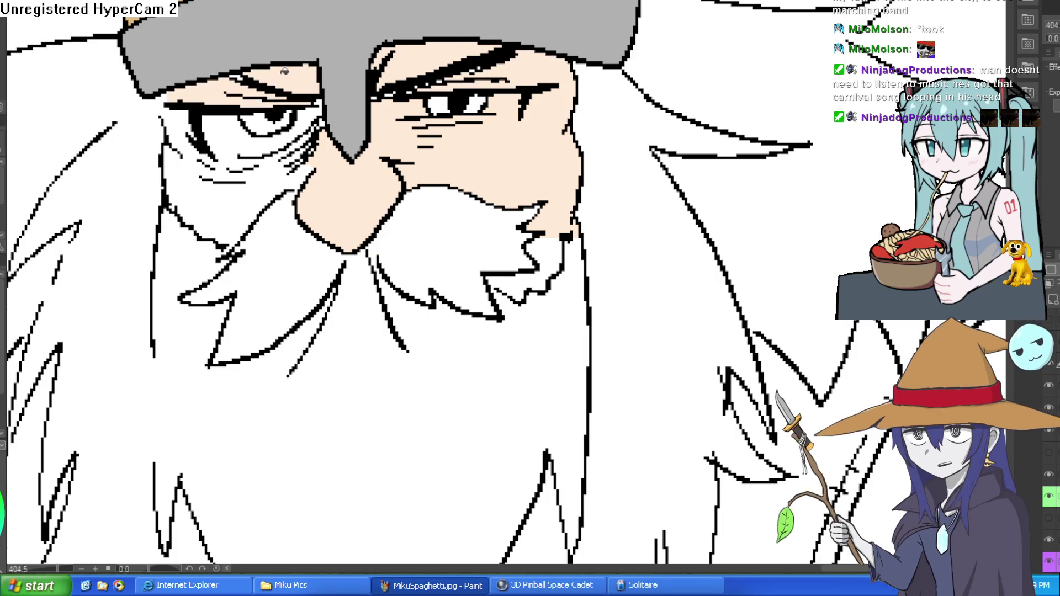
pyautogui.click(286, 172)
pyautogui.click(310, 164)
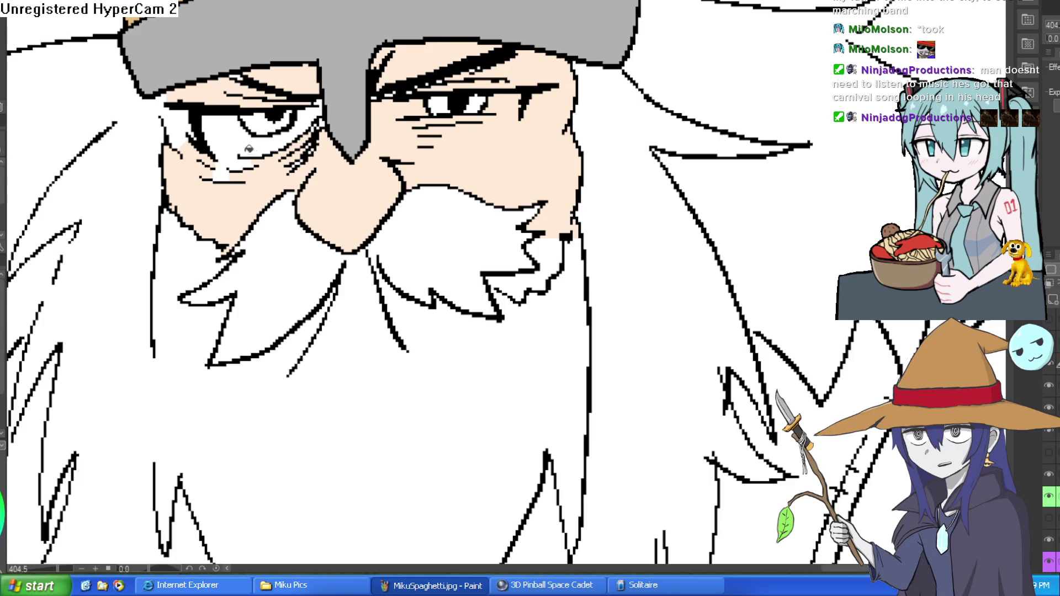
pyautogui.click(178, 130)
# Step: Rotate the view upright and draw a short line extending the cheek beside the nose
pyautogui.scroll(-2, 268, 65)
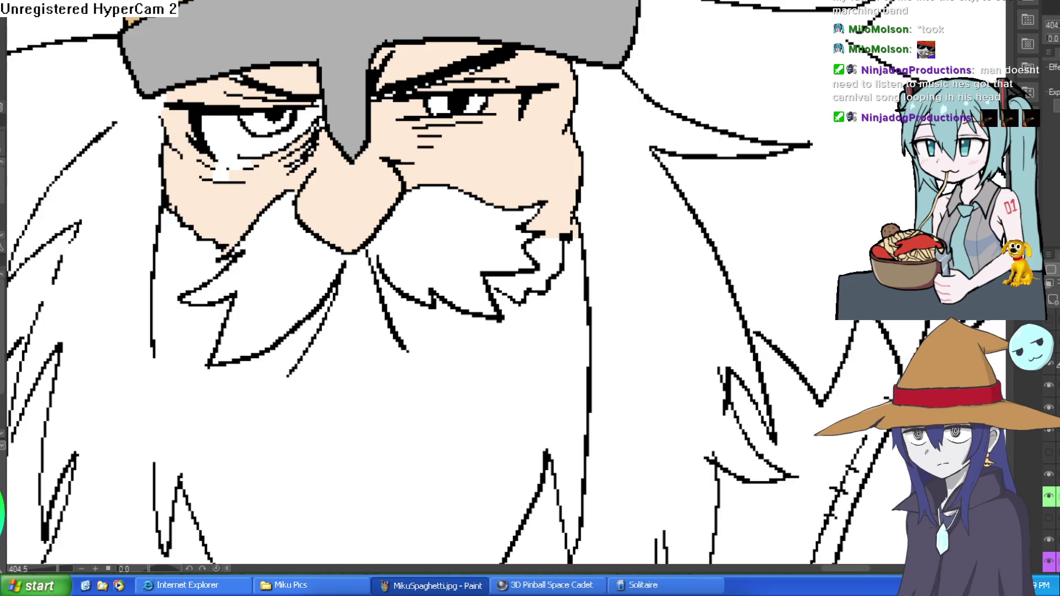
pyautogui.scroll(5, 386, 221)
pyautogui.scroll(3, 485, 95)
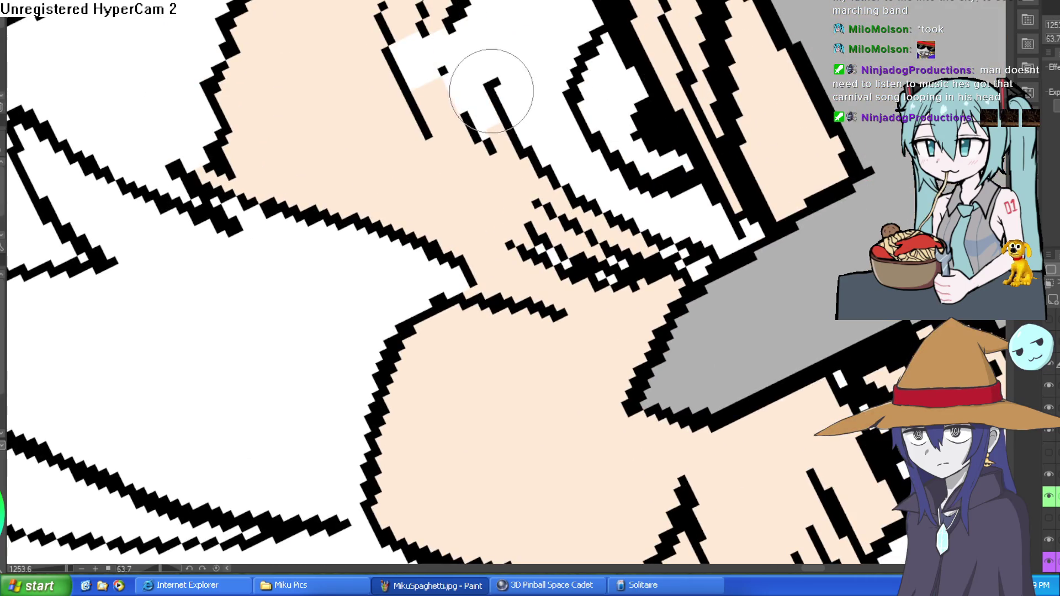
pyautogui.moveTo(436, 48); pyautogui.dragTo(510, 205)
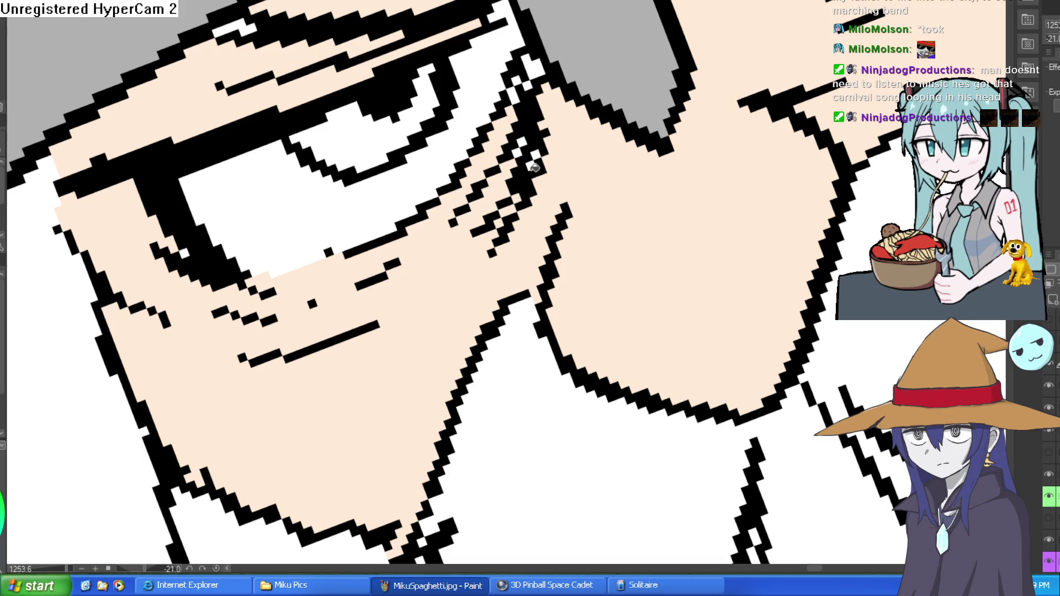
pyautogui.moveTo(541, 145); pyautogui.dragTo(662, 138)
pyautogui.scroll(-3, 423, 199)
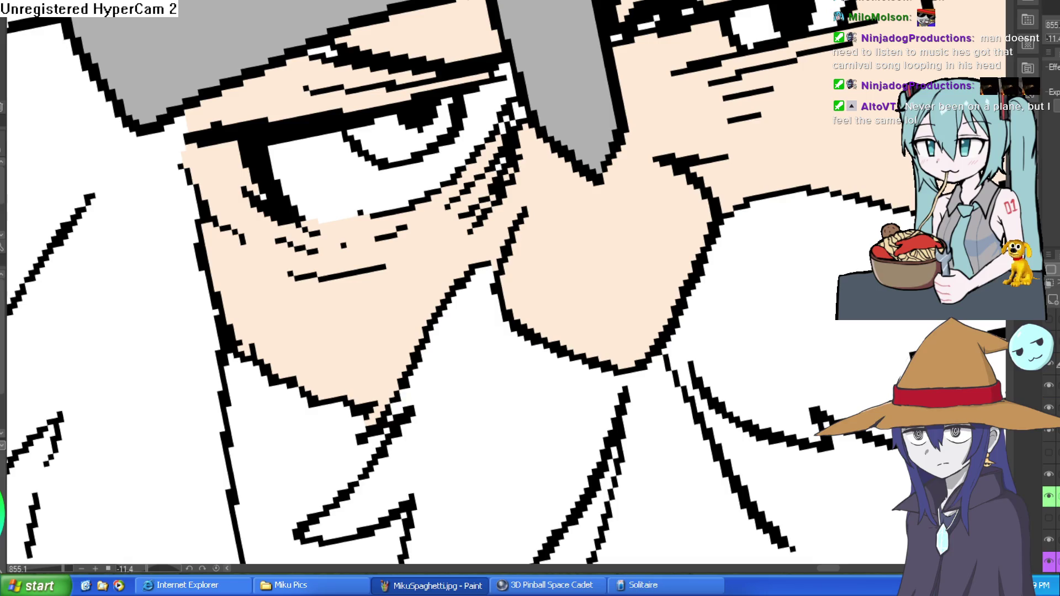
pyautogui.moveTo(343, 247); pyautogui.dragTo(377, 248)
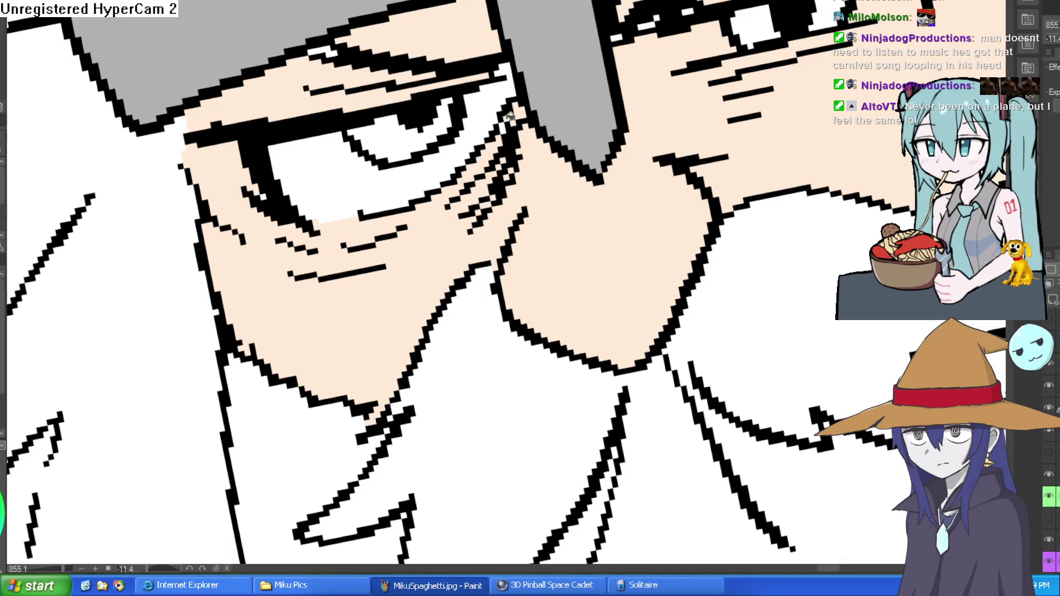
pyautogui.scroll(3, 626, 134)
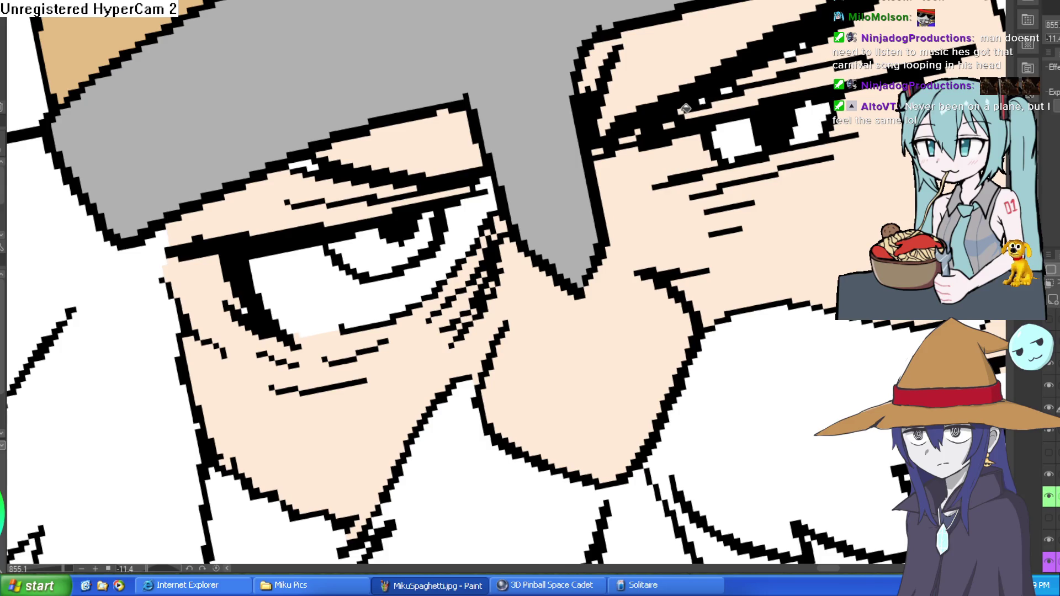
pyautogui.scroll(-3, 793, 54)
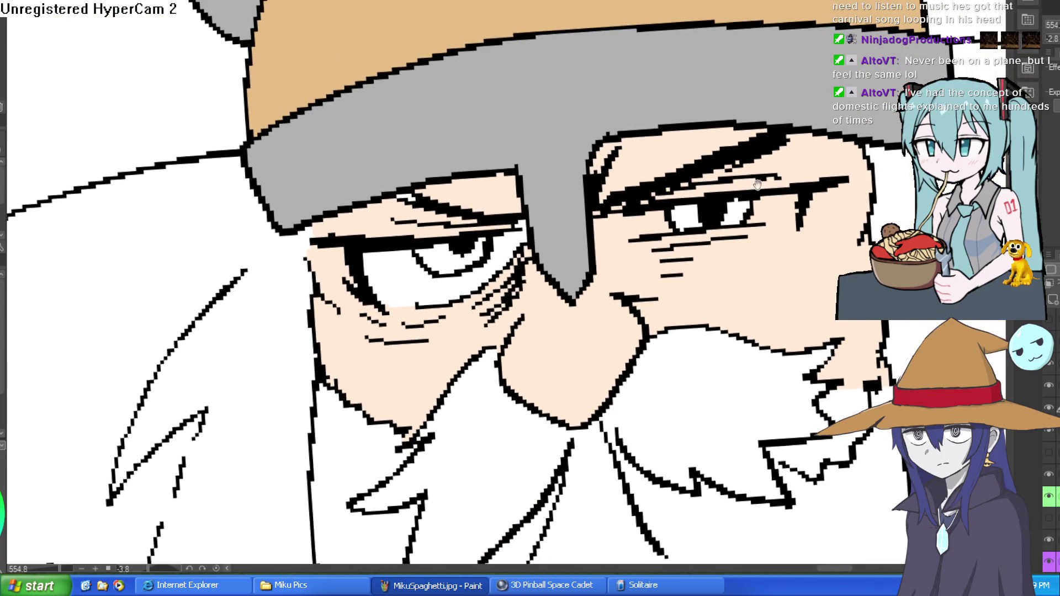
pyautogui.moveTo(746, 204); pyautogui.dragTo(754, 185)
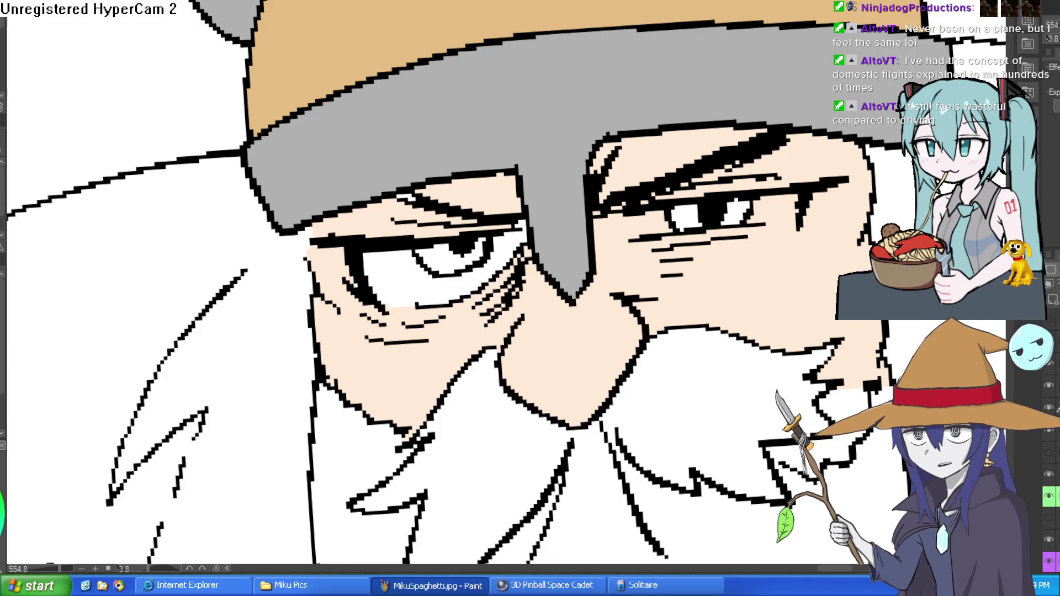
# Step: Paint dark round rivets along the helmet band, undoing one botched stroke
pyautogui.moveTo(546, 78)
pyautogui.mouseDown()
pyautogui.moveTo(568, 107)
pyautogui.moveTo(504, 66)
pyautogui.moveTo(513, 105)
pyautogui.moveTo(519, 66)
pyautogui.mouseUp()
pyautogui.moveTo(635, 64)
pyautogui.mouseDown()
pyautogui.moveTo(535, 63)
pyautogui.moveTo(550, 53)
pyautogui.moveTo(552, 77)
pyautogui.moveTo(564, 42)
pyautogui.moveTo(580, 78)
pyautogui.moveTo(584, 50)
pyautogui.moveTo(498, 36)
pyautogui.moveTo(509, 55)
pyautogui.moveTo(488, 75)
pyautogui.moveTo(500, 71)
pyautogui.mouseUp()
pyautogui.hotkey('ctrl', 'z')
pyautogui.hotkey('ctrl', 'z')
pyautogui.hotkey('ctrl', 'z')
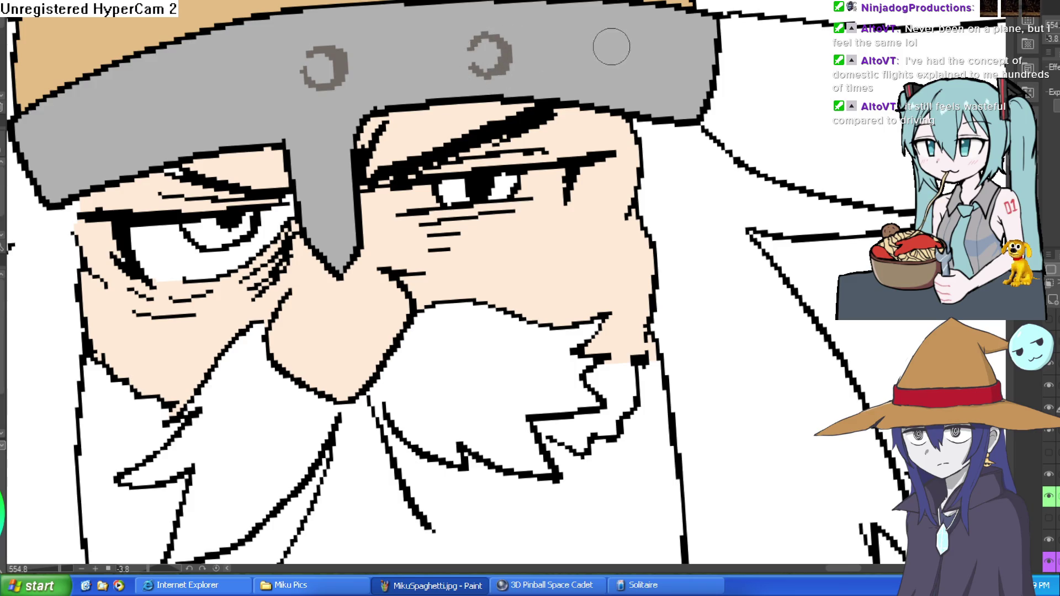
pyautogui.moveTo(610, 42)
pyautogui.mouseDown()
pyautogui.moveTo(649, 83)
pyautogui.moveTo(655, 39)
pyautogui.moveTo(641, 52)
pyautogui.moveTo(660, 47)
pyautogui.moveTo(652, 74)
pyautogui.mouseUp()
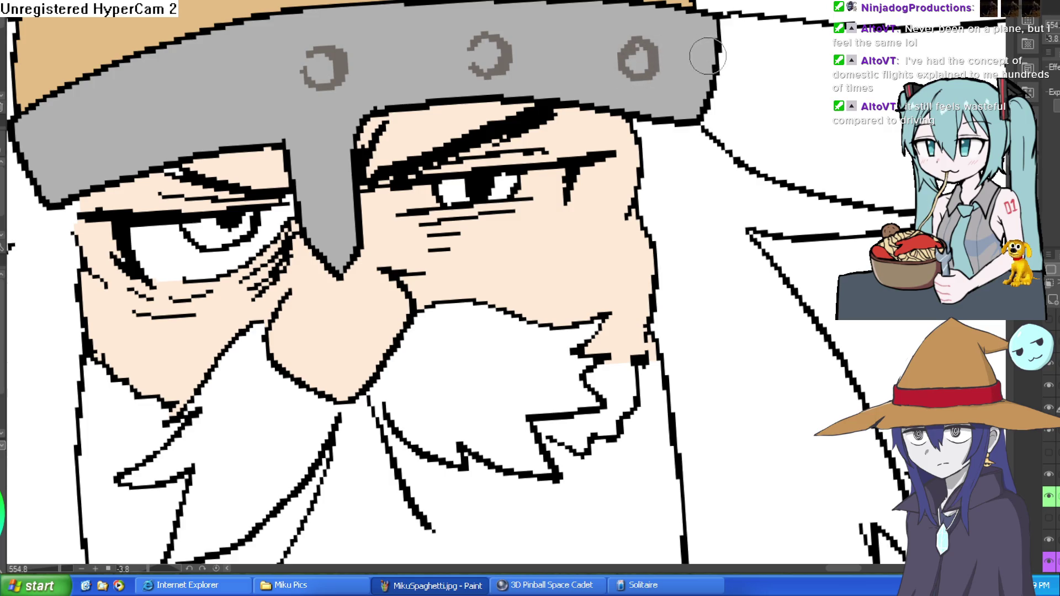
pyautogui.moveTo(194, 89)
pyautogui.mouseDown()
pyautogui.moveTo(183, 106)
pyautogui.moveTo(215, 88)
pyautogui.moveTo(196, 72)
pyautogui.moveTo(177, 88)
pyautogui.moveTo(188, 98)
pyautogui.mouseUp()
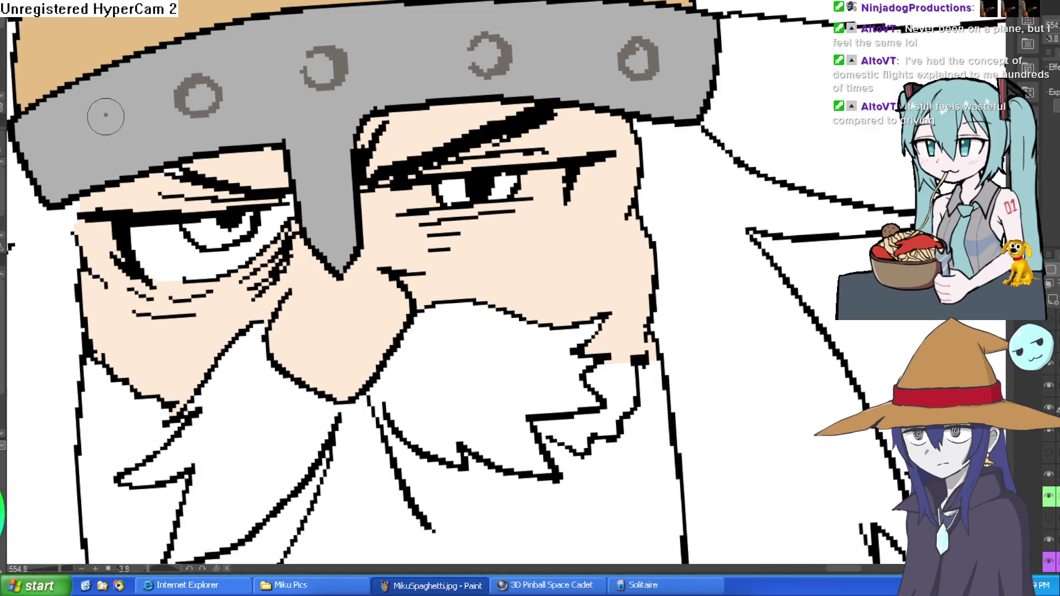
pyautogui.moveTo(105, 114)
pyautogui.mouseDown()
pyautogui.moveTo(133, 132)
pyautogui.moveTo(103, 124)
pyautogui.moveTo(113, 105)
pyautogui.mouseUp()
pyautogui.moveTo(48, 139)
pyautogui.mouseDown()
pyautogui.moveTo(63, 128)
pyautogui.moveTo(39, 160)
pyautogui.moveTo(66, 155)
pyautogui.moveTo(49, 128)
pyautogui.mouseUp()
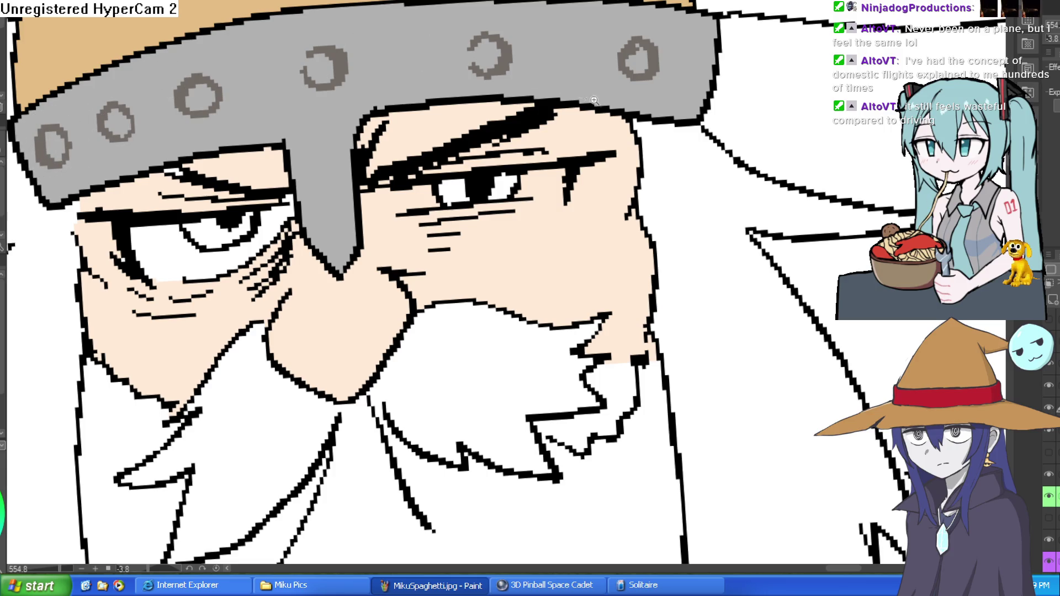
# Step: Pan around the helmet to check the rivets beside the eye and at the top
pyautogui.scroll(-4, 640, 105)
pyautogui.scroll(4, 658, 107)
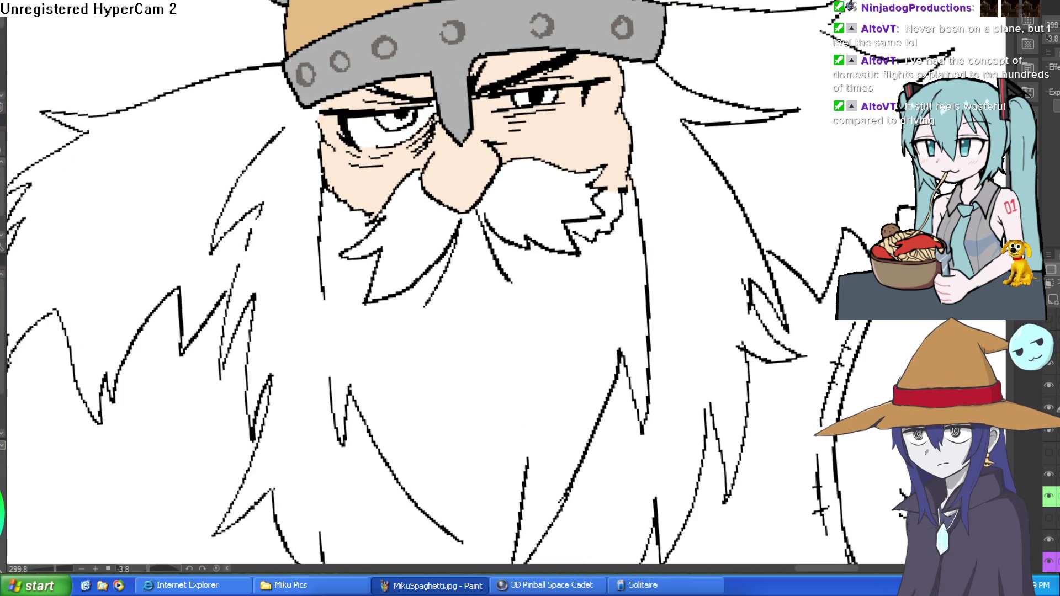
pyautogui.scroll(5, 454, 24)
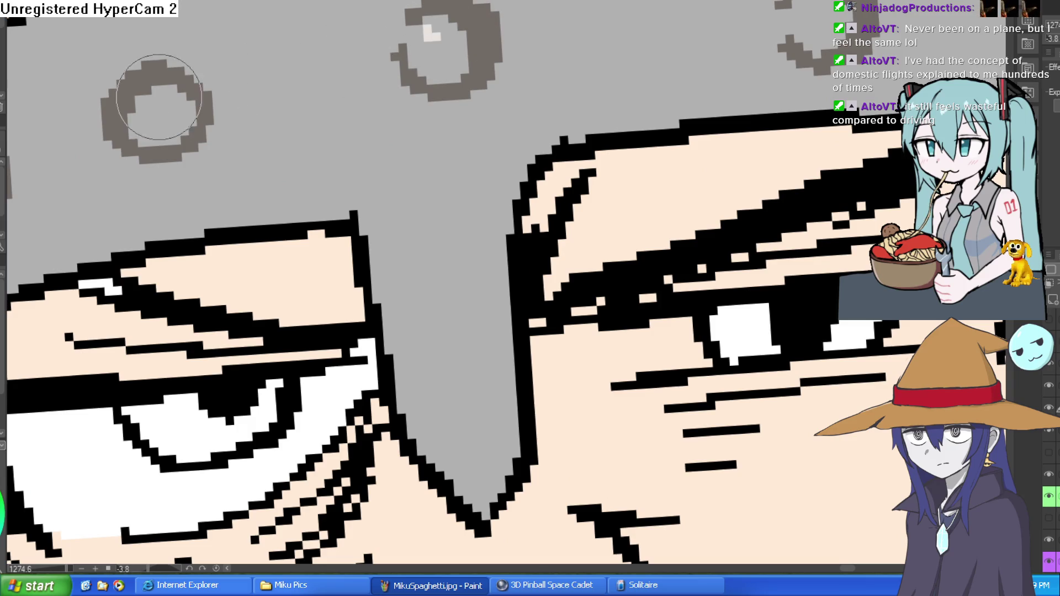
pyautogui.moveTo(160, 96); pyautogui.dragTo(450, 72)
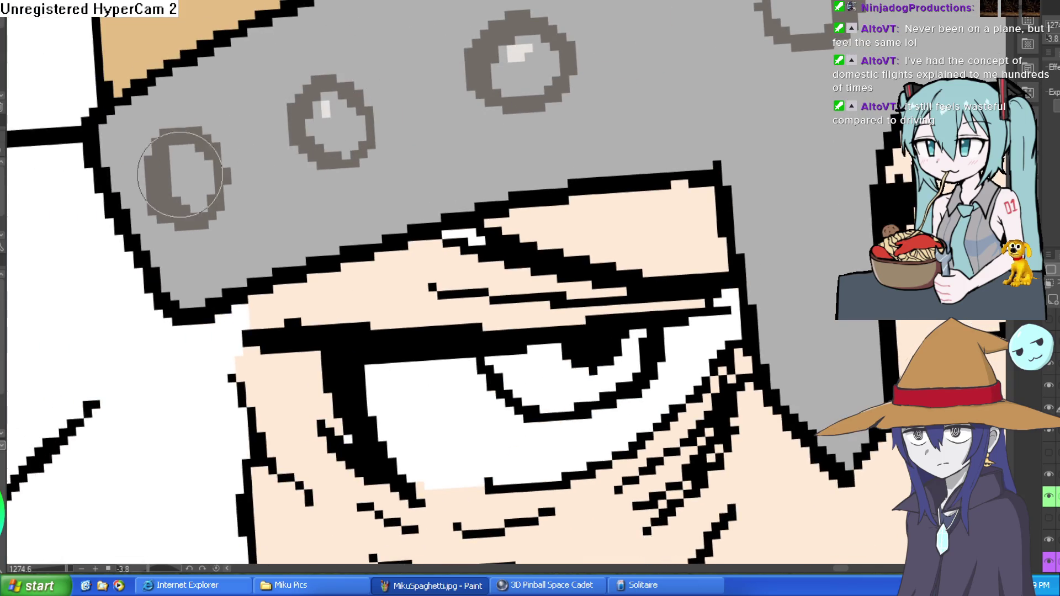
pyautogui.moveTo(182, 171)
pyautogui.mouseDown()
pyautogui.moveTo(516, 171)
pyautogui.moveTo(610, 225)
pyautogui.moveTo(593, 224)
pyautogui.mouseUp()
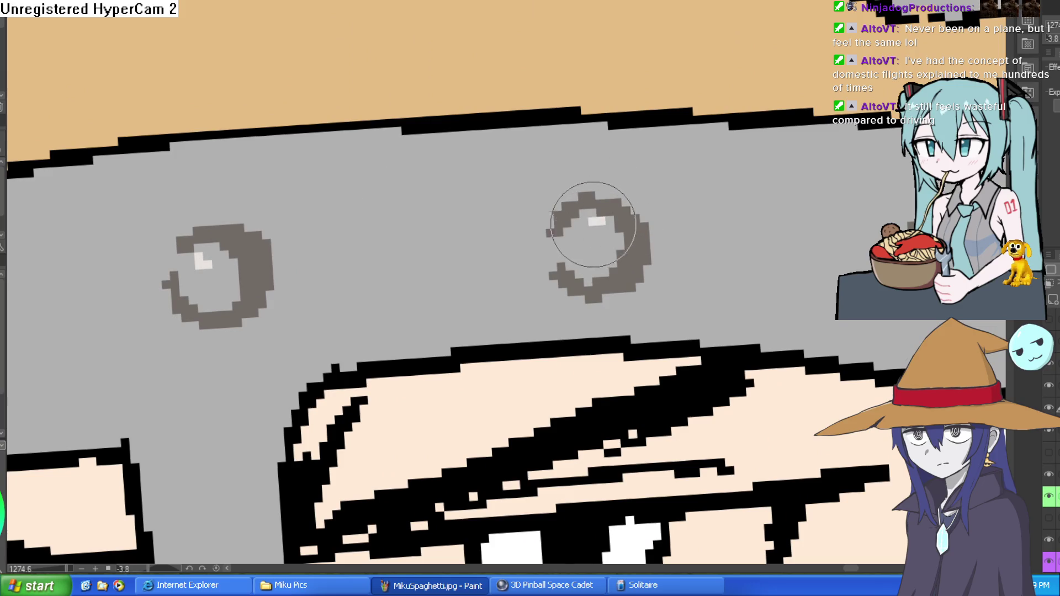
pyautogui.scroll(-3, 686, 163)
pyautogui.scroll(-2, 660, 182)
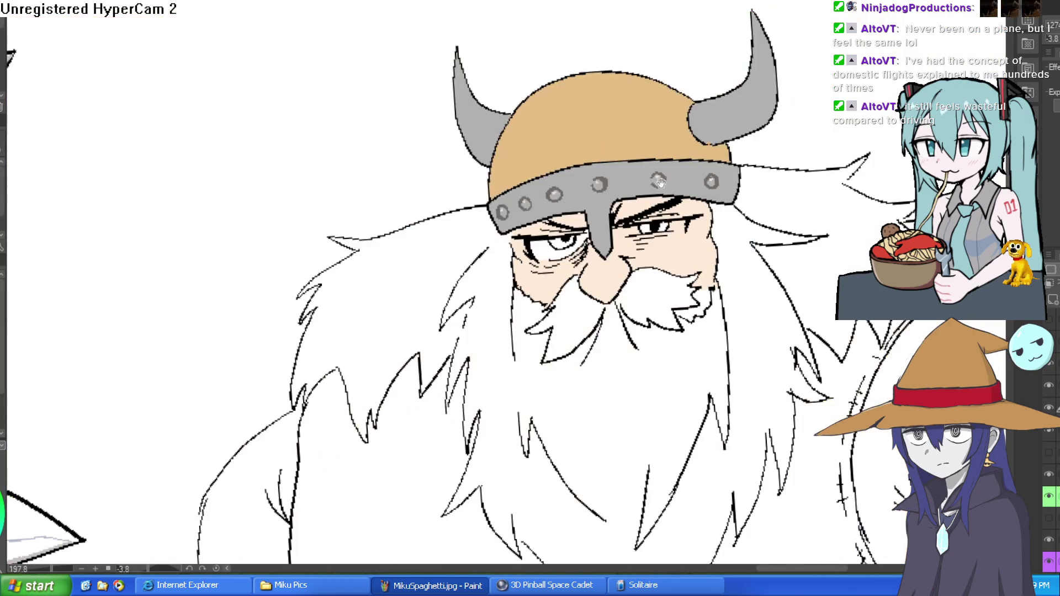
pyautogui.scroll(-1, 723, 98)
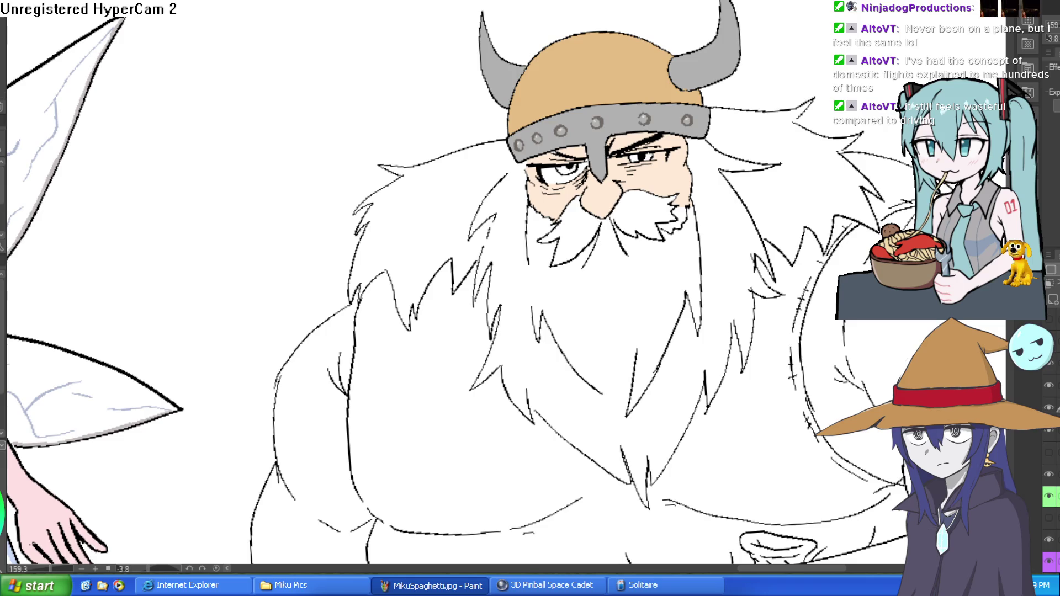
# Step: Fill the left iris brown and brush white along the eye's edges
pyautogui.scroll(5, 613, 157)
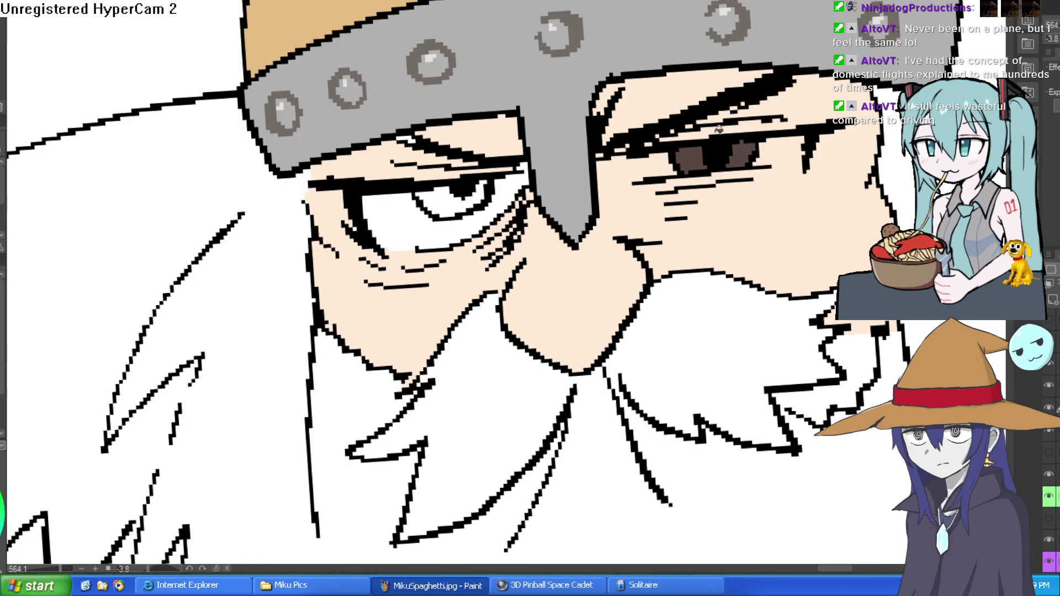
pyautogui.click(459, 199)
pyautogui.hscroll(3, 630, 174)
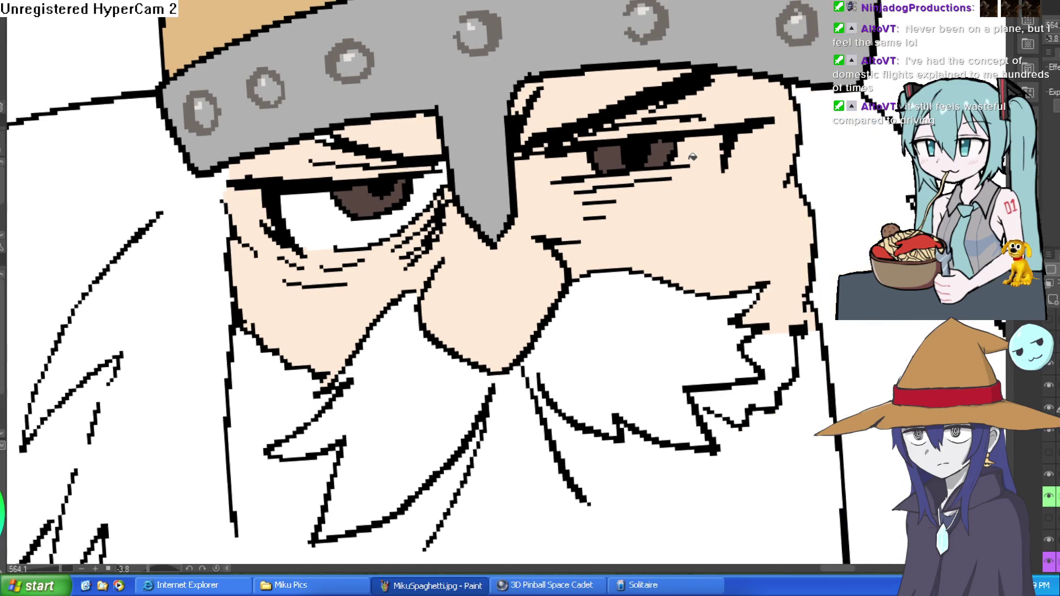
pyautogui.press('e')
pyautogui.moveTo(675, 162); pyautogui.dragTo(711, 160)
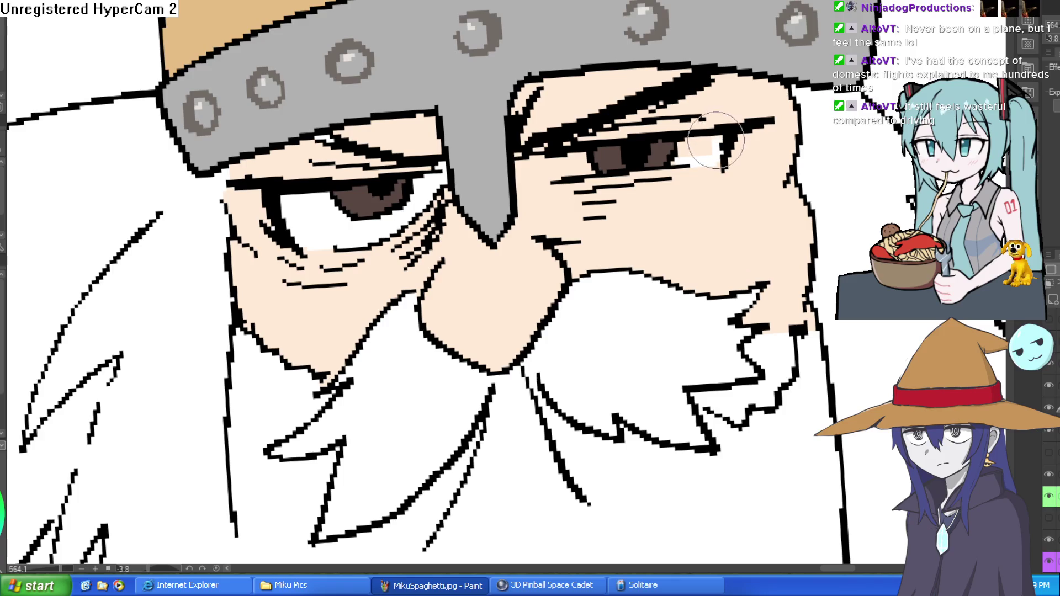
pyautogui.moveTo(580, 169)
pyautogui.mouseDown()
pyautogui.moveTo(539, 168)
pyautogui.moveTo(579, 158)
pyautogui.mouseUp()
# Step: Fill both of the dwarf's arms with skin colour
pyautogui.scroll(-5, 578, 159)
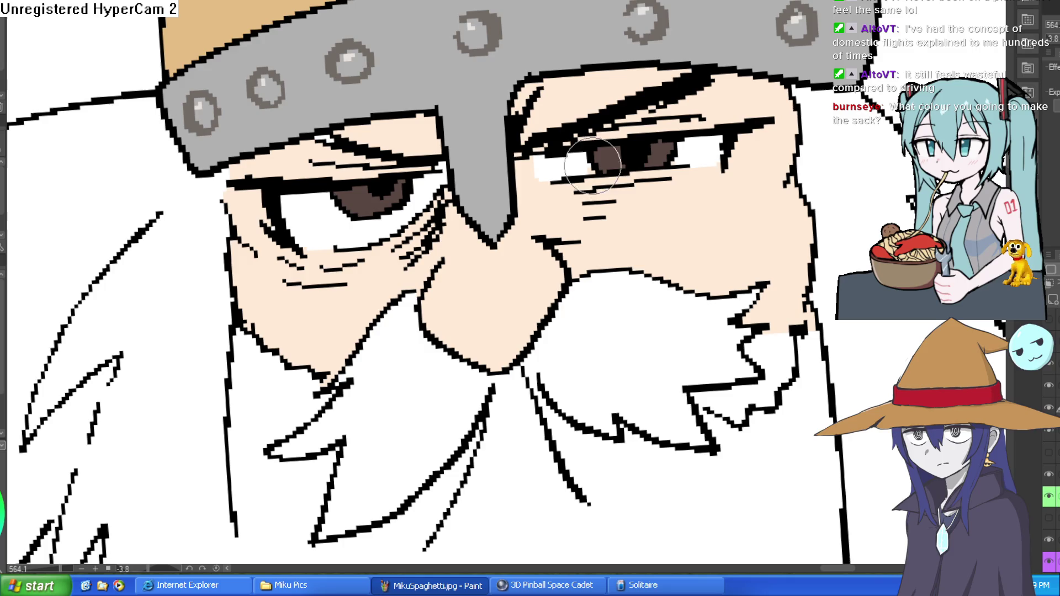
pyautogui.scroll(-5, 705, 174)
pyautogui.moveTo(705, 174)
pyautogui.mouseDown()
pyautogui.moveTo(612, 84)
pyautogui.moveTo(685, 162)
pyautogui.moveTo(631, 201)
pyautogui.moveTo(584, 207)
pyautogui.mouseUp()
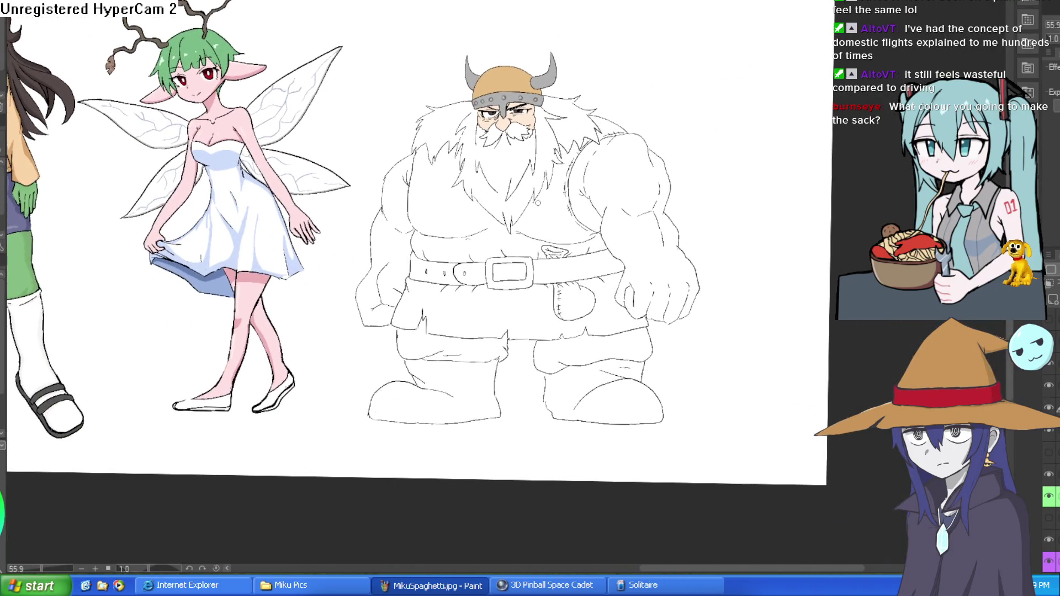
pyautogui.scroll(7, 548, 113)
pyautogui.scroll(-4, 585, 85)
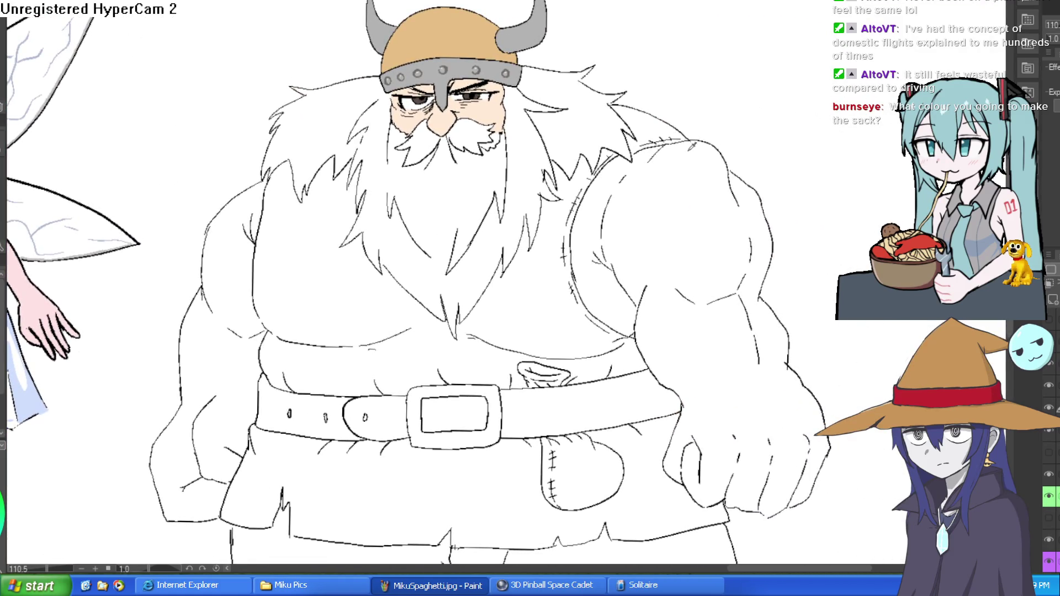
pyautogui.click(711, 215)
pyautogui.click(232, 286)
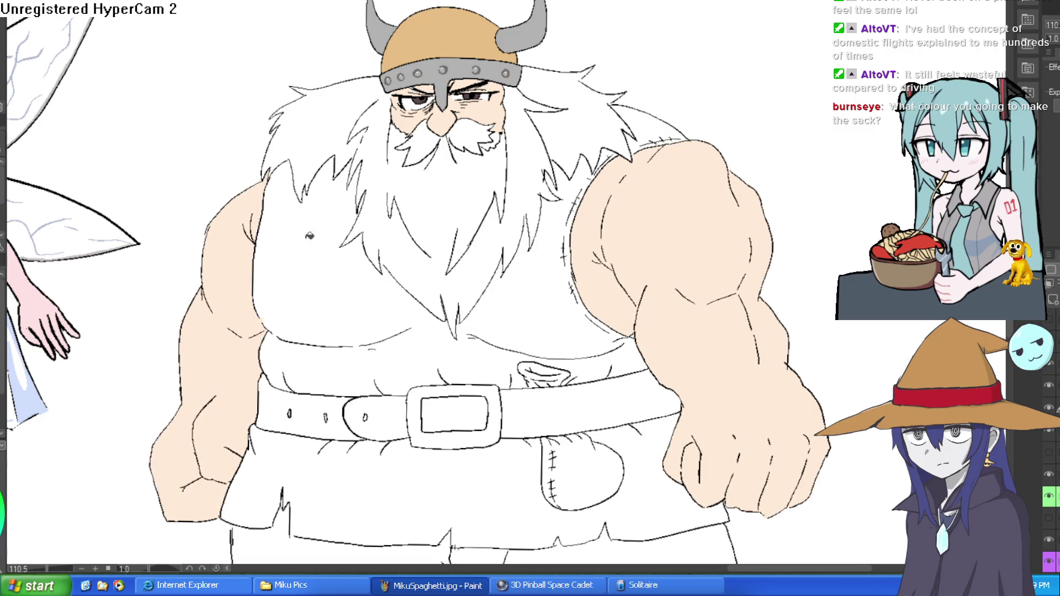
pyautogui.scroll(-3, 652, 138)
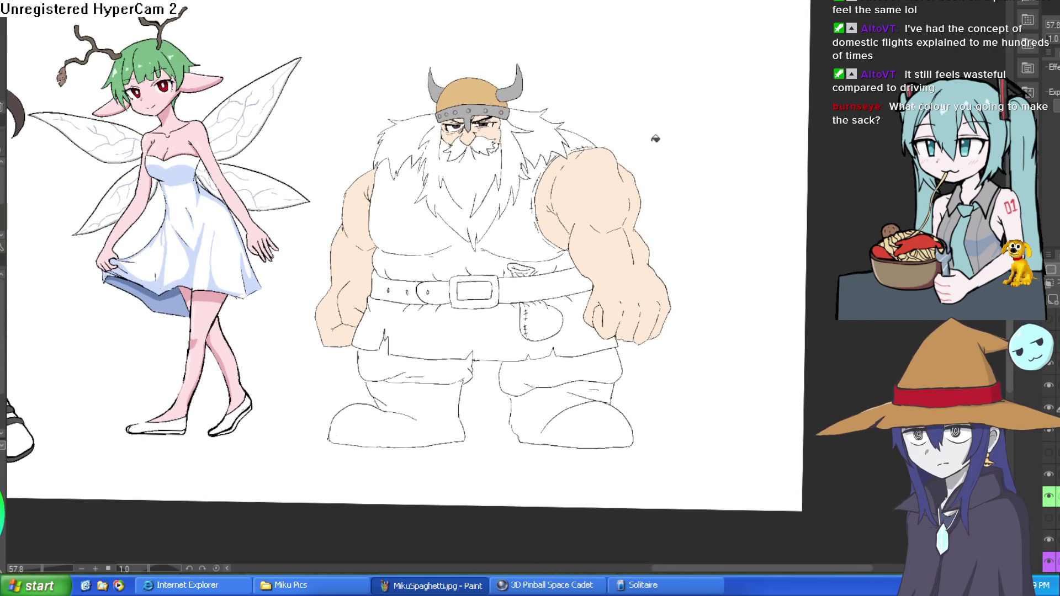
pyautogui.scroll(5, 526, 114)
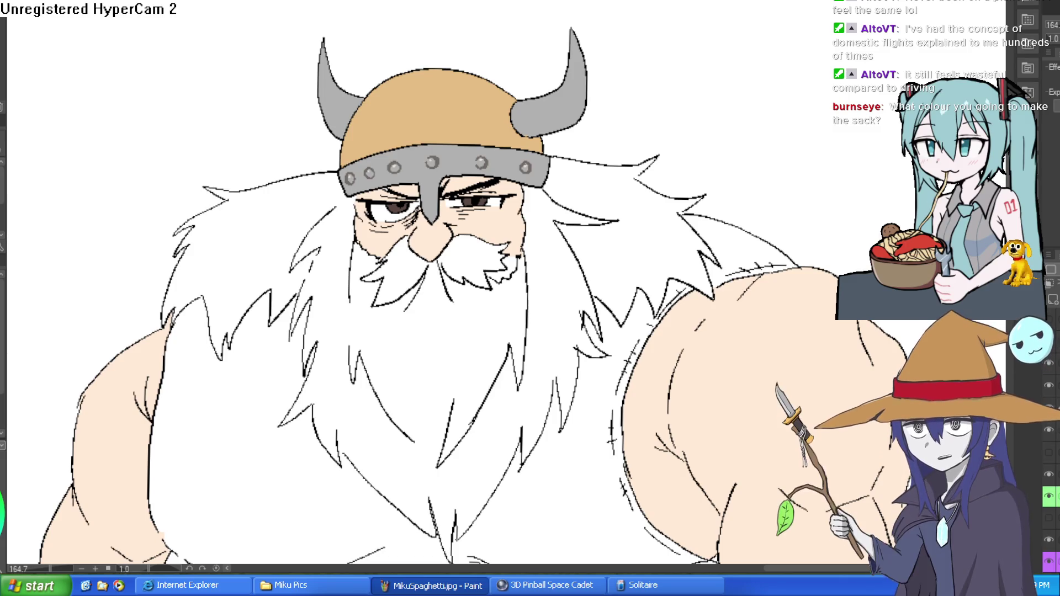
# Step: Fill the stitched sack brown and brush brown over its tied opening above the belt
pyautogui.moveTo(773, 202); pyautogui.dragTo(819, 14)
pyautogui.scroll(-5, 820, 14)
pyautogui.scroll(2, 819, 14)
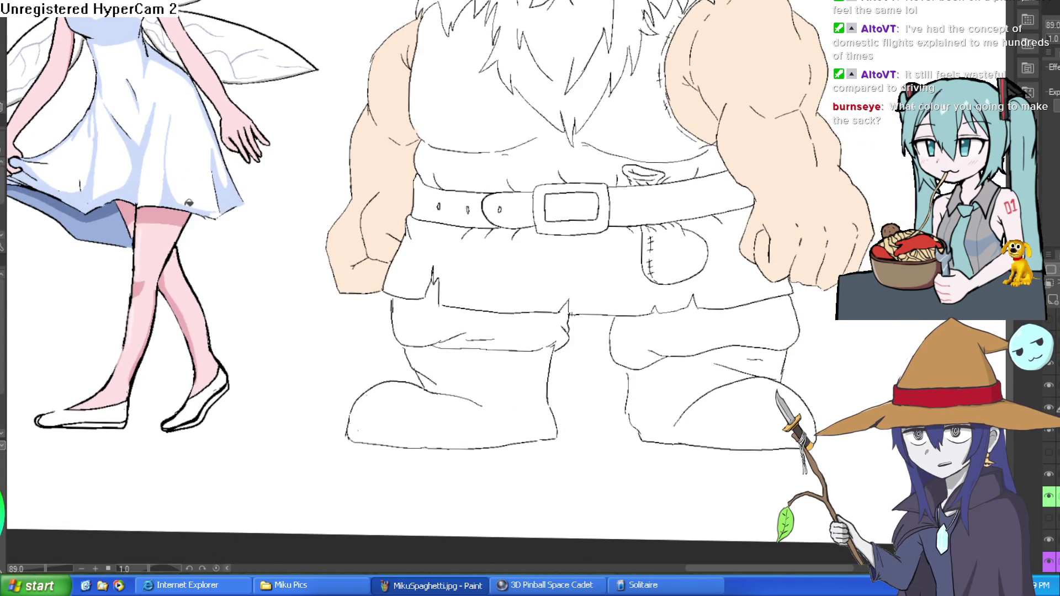
pyautogui.click(671, 259)
pyautogui.scroll(2, 651, 199)
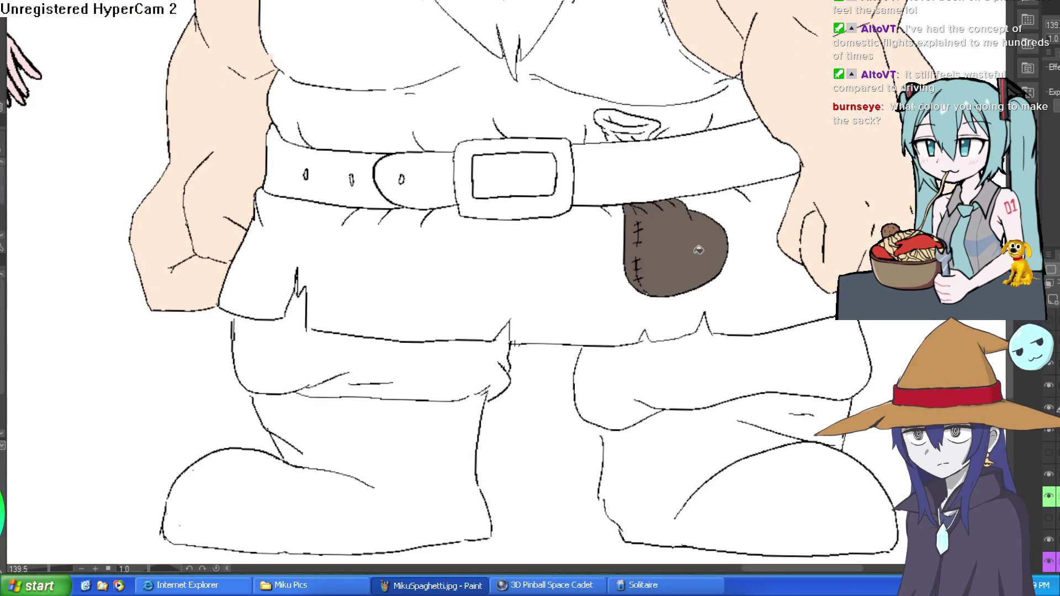
pyautogui.scroll(5, 652, 199)
pyautogui.moveTo(664, 124)
pyautogui.mouseDown()
pyautogui.moveTo(635, 140)
pyautogui.moveTo(619, 113)
pyautogui.moveTo(597, 139)
pyautogui.moveTo(590, 103)
pyautogui.mouseUp()
pyautogui.click(590, 103)
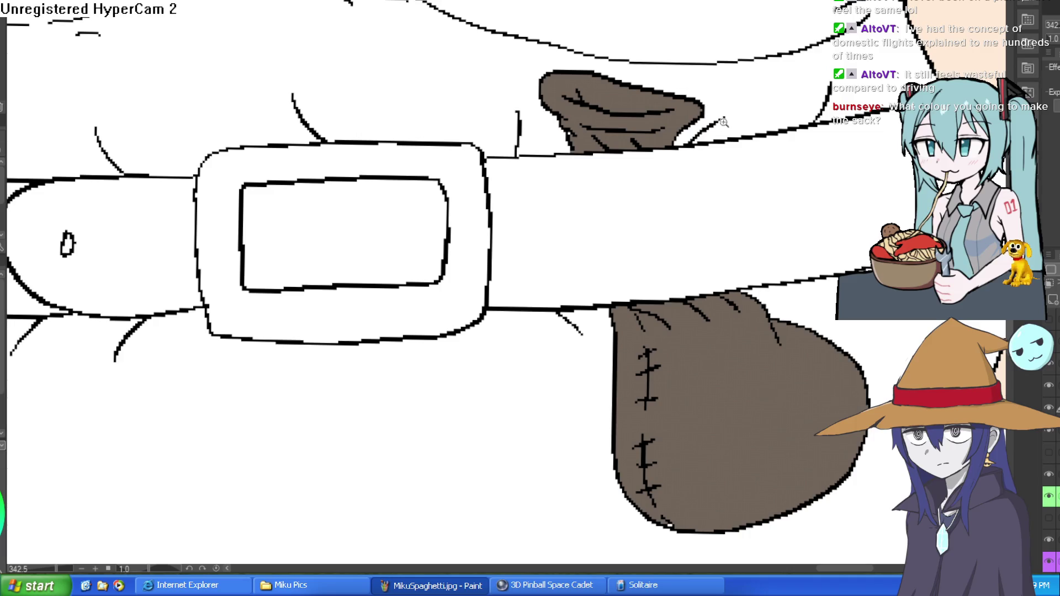
pyautogui.scroll(-3, 646, 83)
pyautogui.scroll(2, 651, 78)
pyautogui.scroll(5, 620, 91)
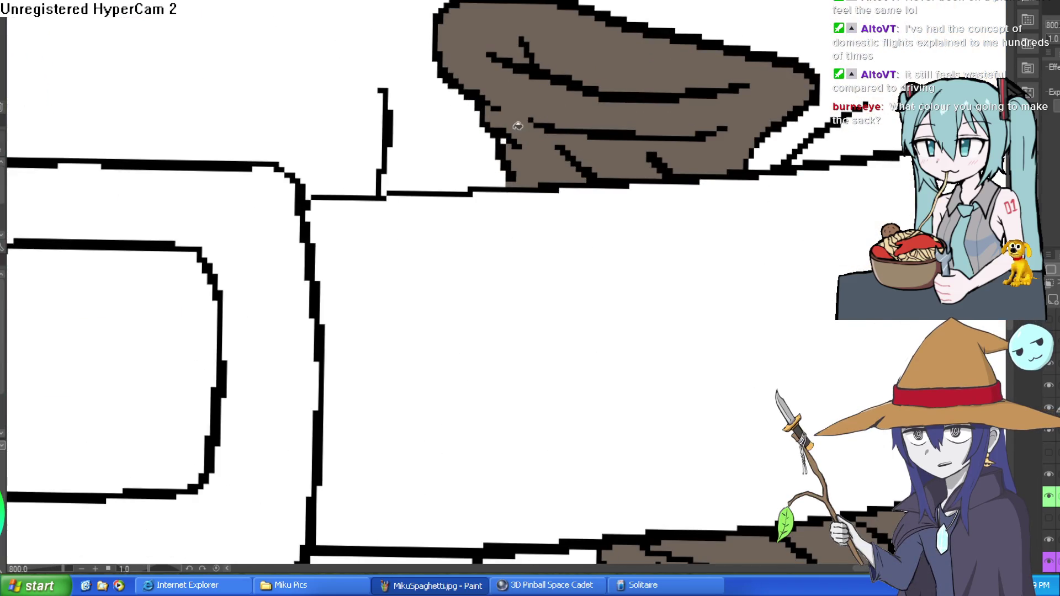
pyautogui.scroll(-8, 740, 163)
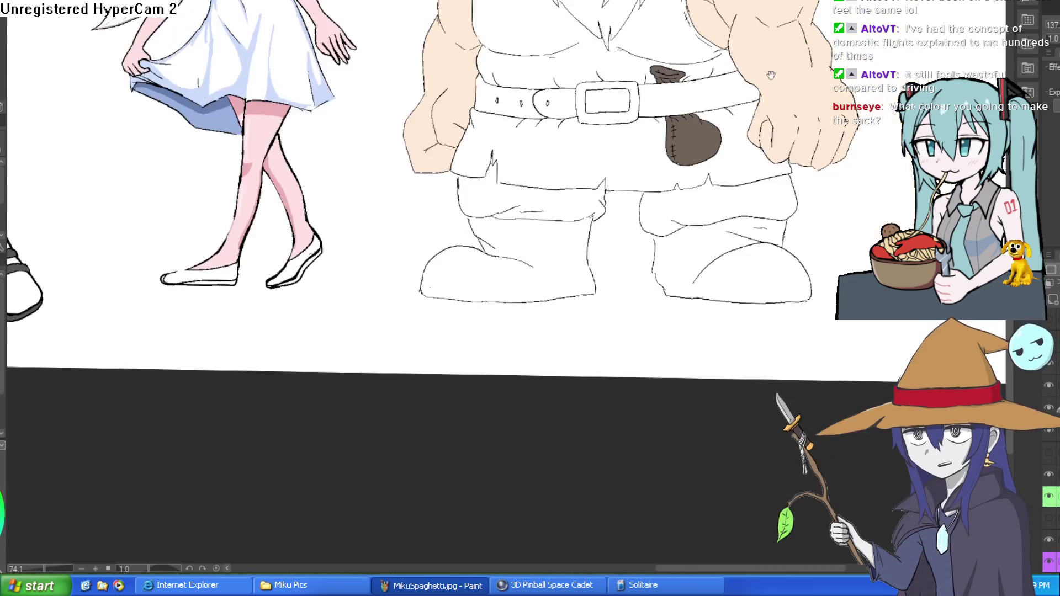
pyautogui.moveTo(722, 119); pyautogui.dragTo(723, 191)
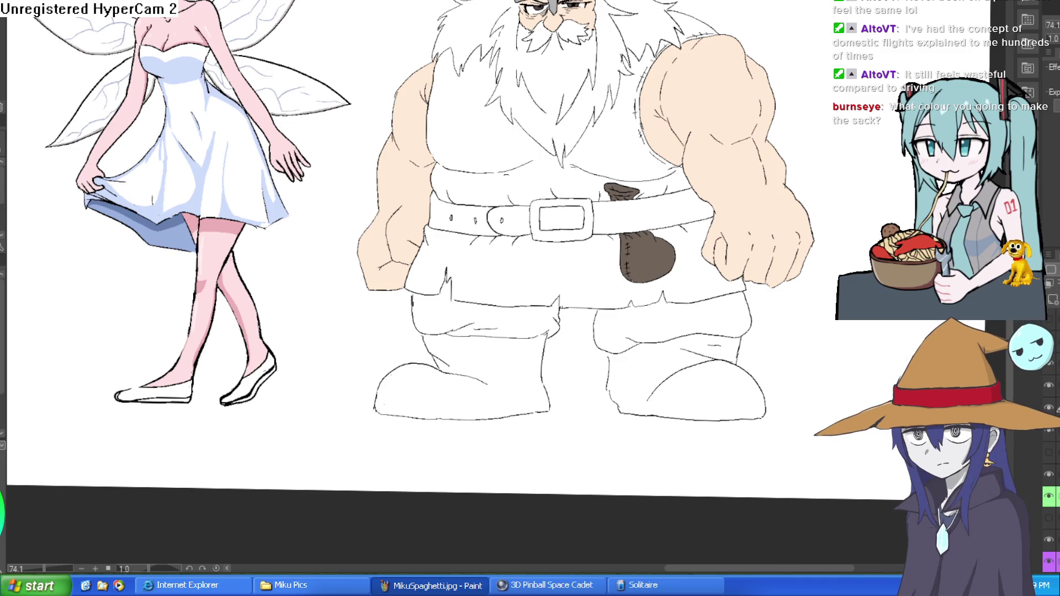
pyautogui.click(526, 153)
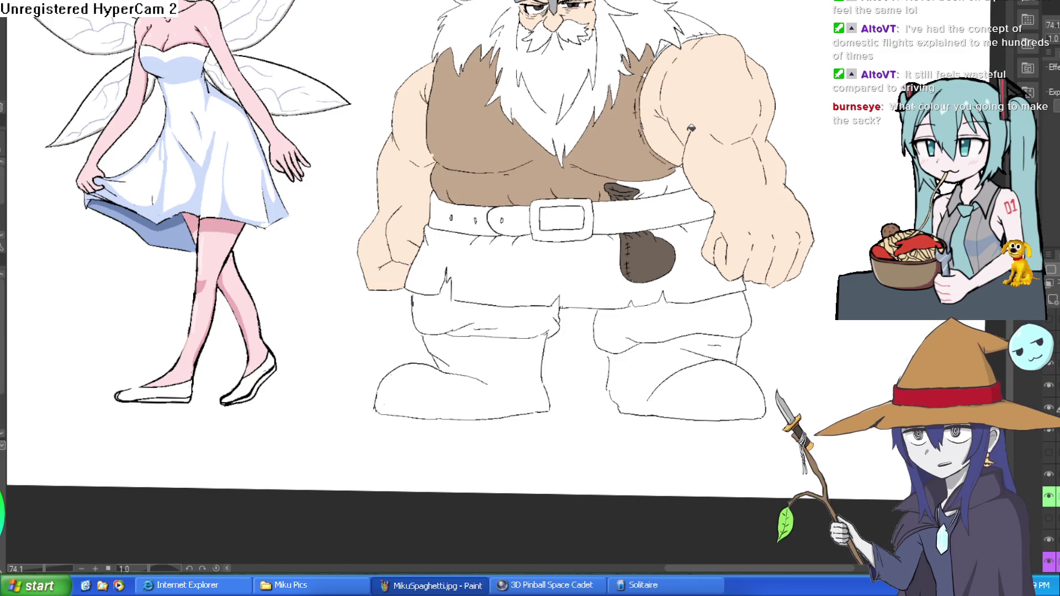
pyautogui.hotkey('ctrl', 'z')
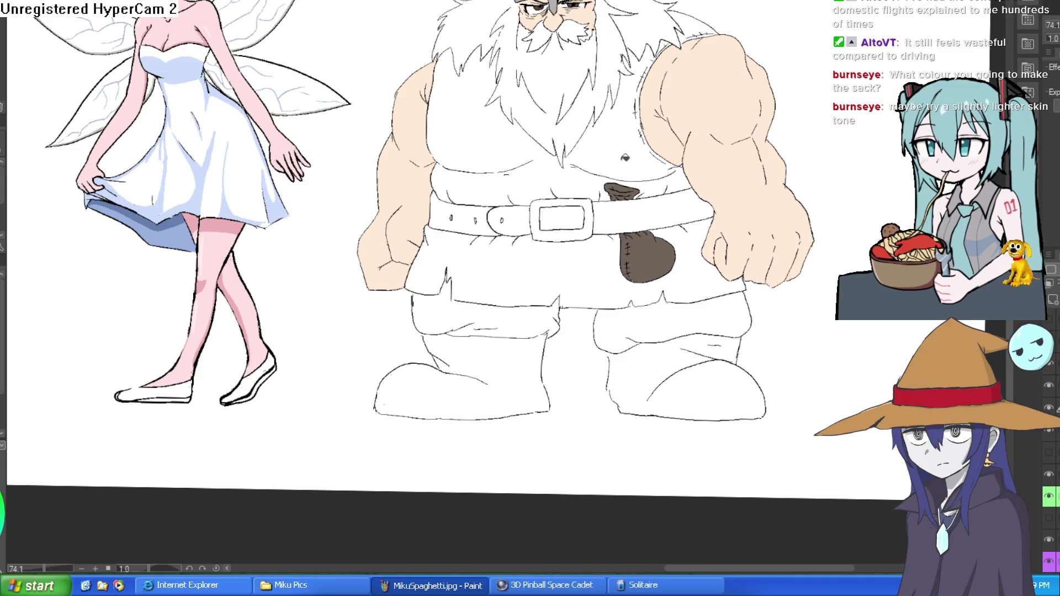
pyautogui.click(651, 171)
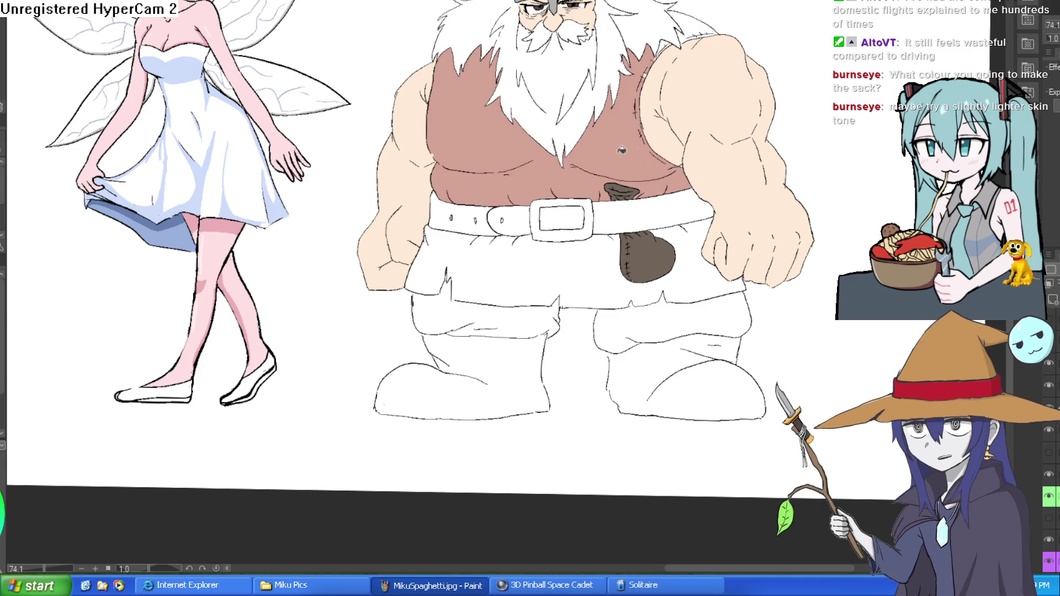
pyautogui.hotkey('ctrl', 'z')
pyautogui.moveTo(686, 114); pyautogui.dragTo(636, 175)
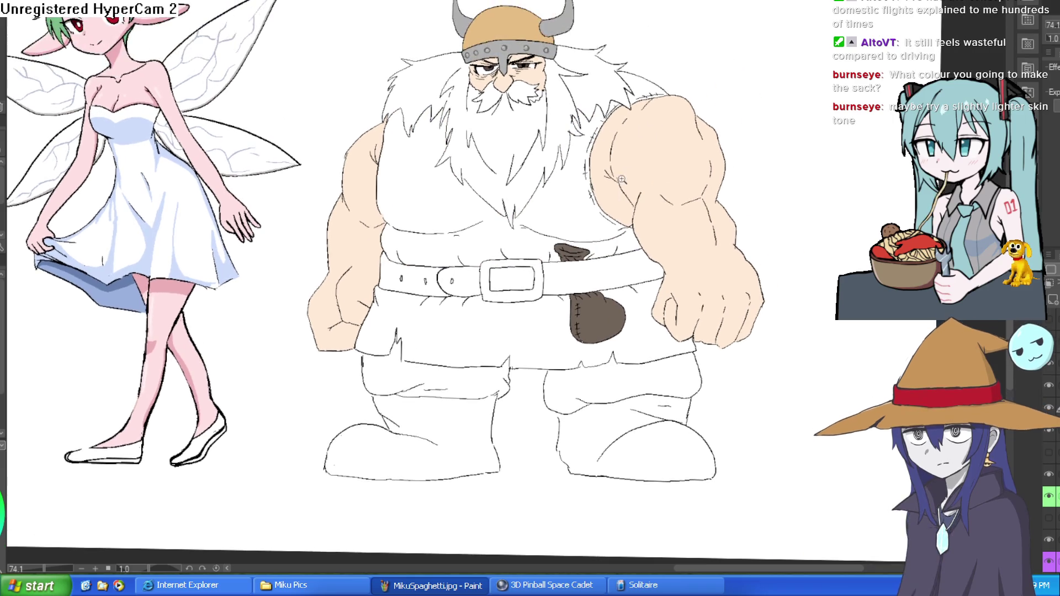
pyautogui.hotkey('ctrl', 'z')
pyautogui.hotkey('ctrl', 'y')
pyautogui.scroll(3, 605, 177)
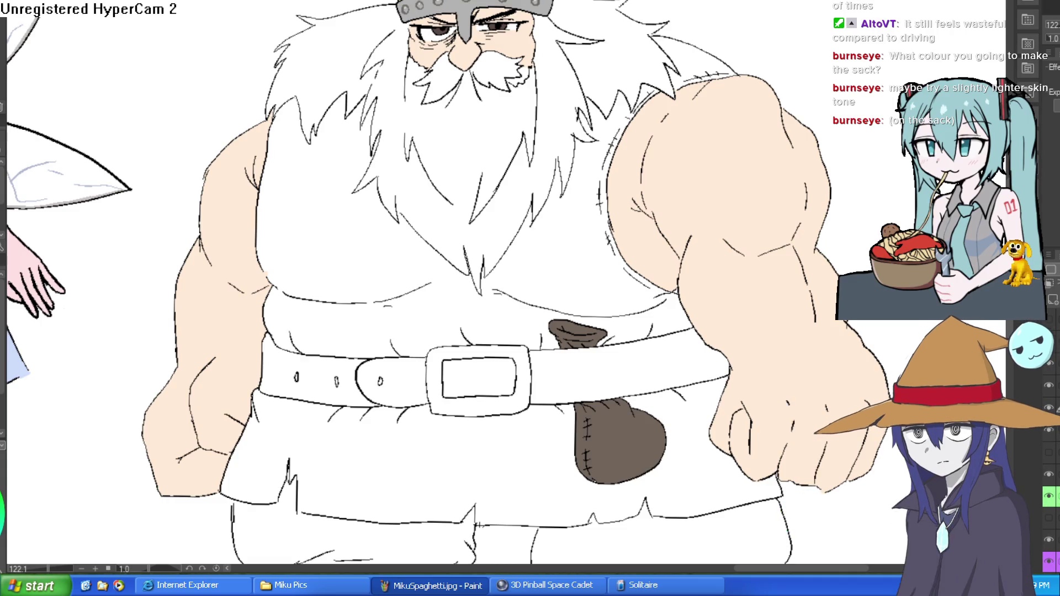
# Step: Fill the vest below and above the belt greyish brown and paint over the shoulder sliver
pyautogui.scroll(-3, 427, 187)
pyautogui.scroll(-3, 427, 187)
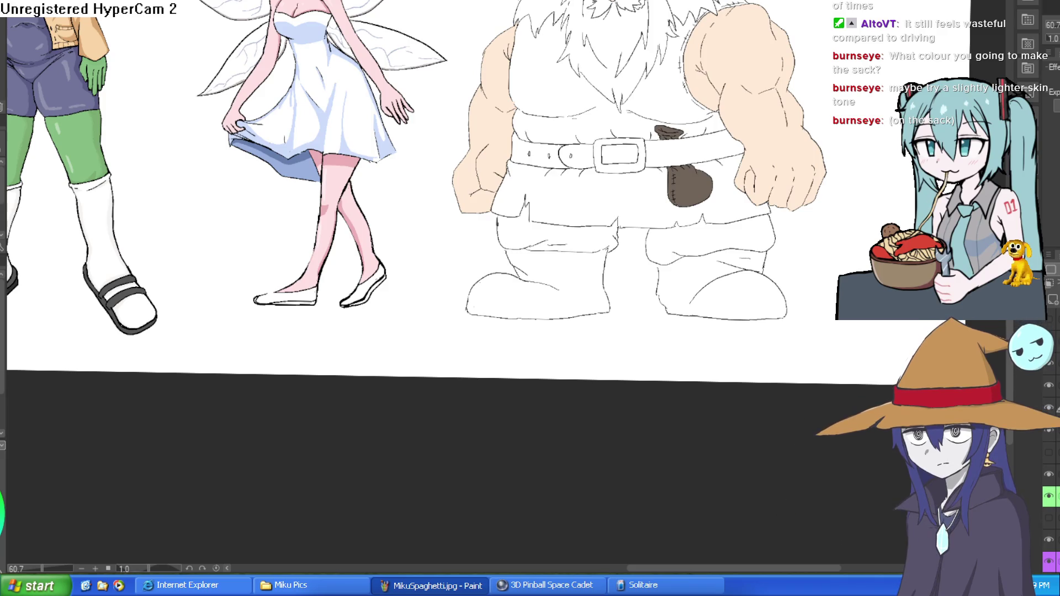
pyautogui.scroll(3, 635, 134)
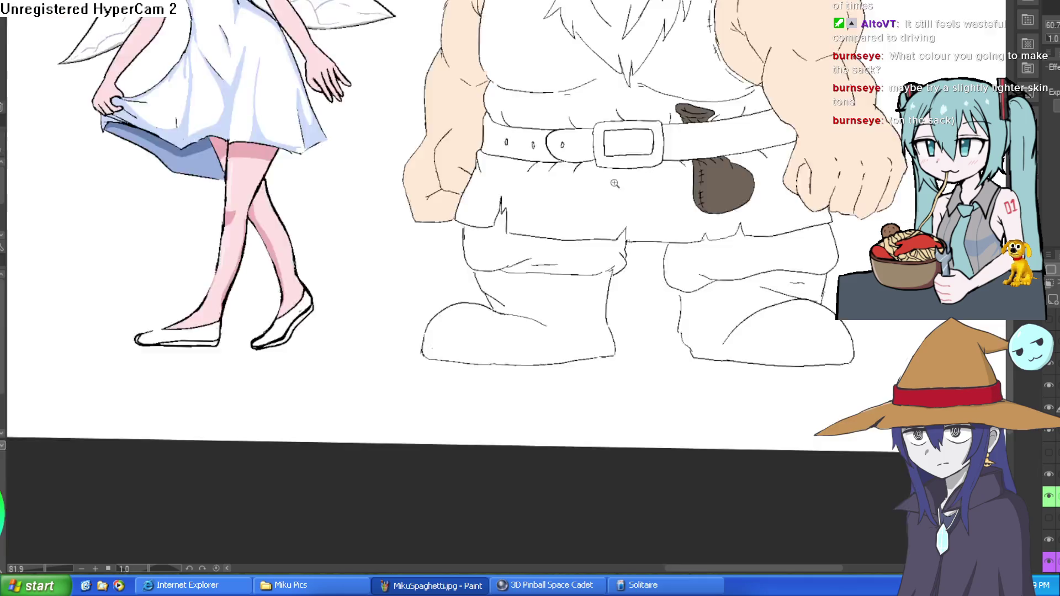
pyautogui.click(631, 197)
pyautogui.click(687, 62)
pyautogui.scroll(2, 778, 155)
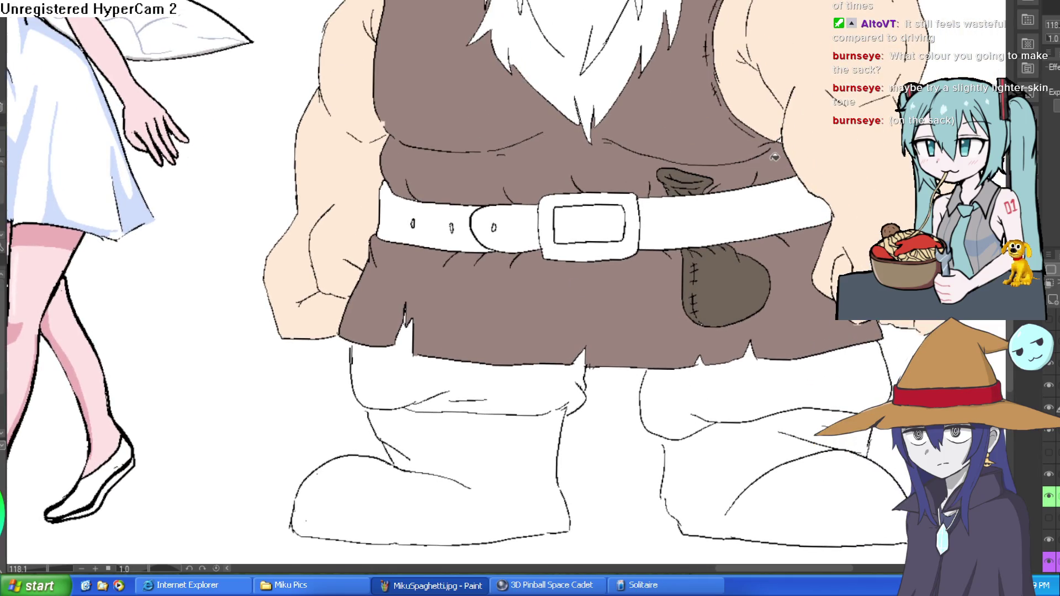
pyautogui.scroll(2, 780, 146)
pyautogui.moveTo(272, 120); pyautogui.dragTo(307, 295)
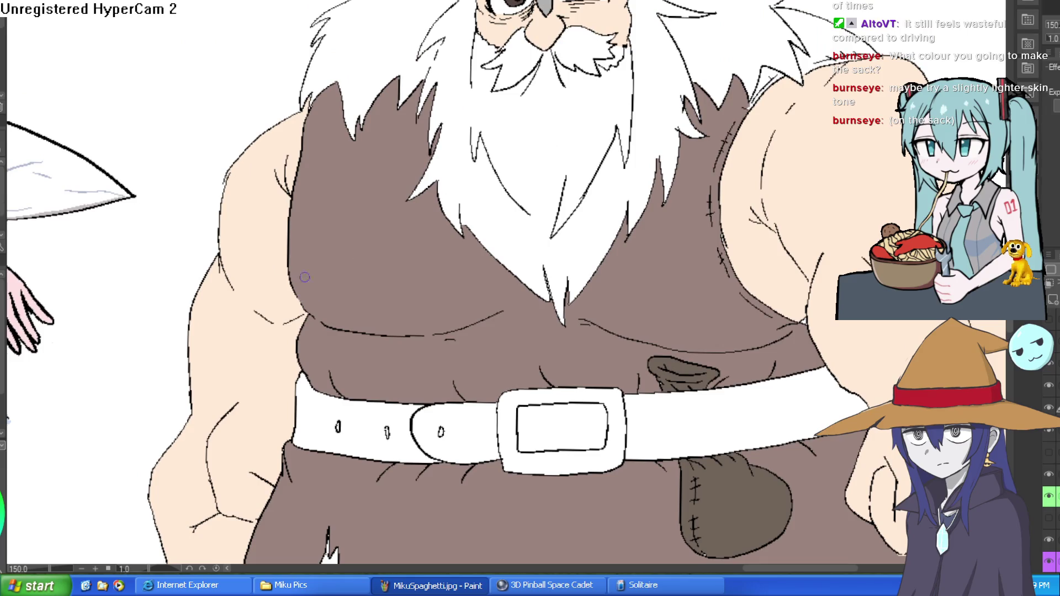
pyautogui.scroll(-3, 671, 183)
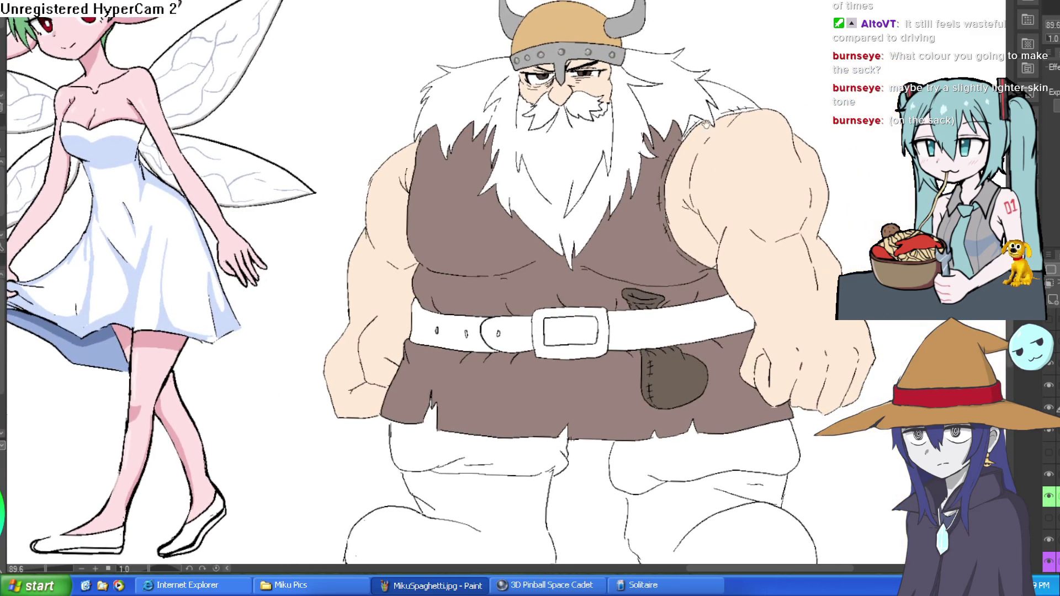
pyautogui.scroll(4, 708, 126)
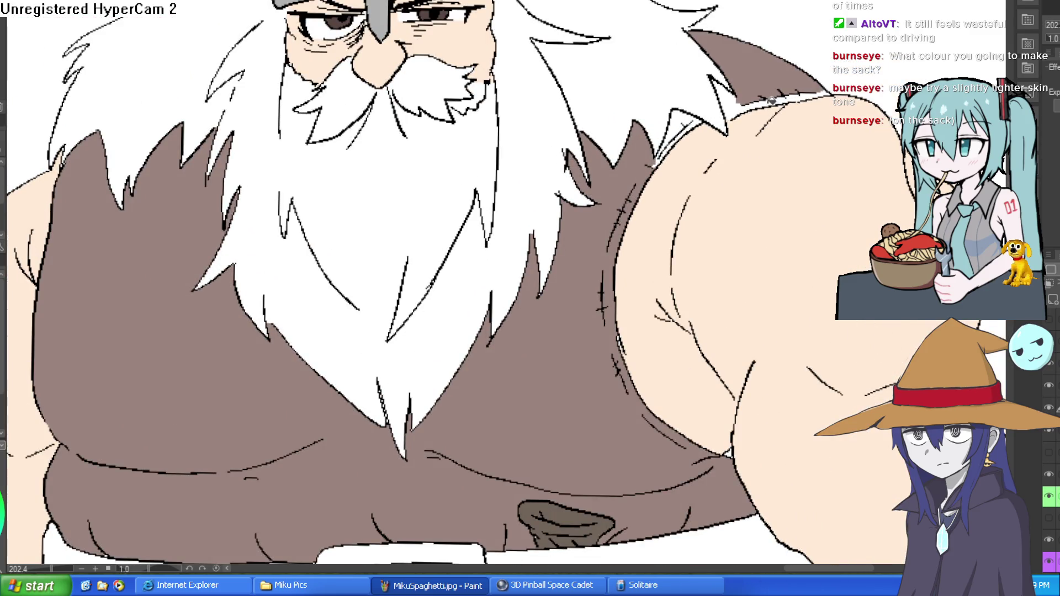
pyautogui.moveTo(823, 95)
pyautogui.mouseDown()
pyautogui.moveTo(743, 102)
pyautogui.moveTo(691, 129)
pyautogui.mouseUp()
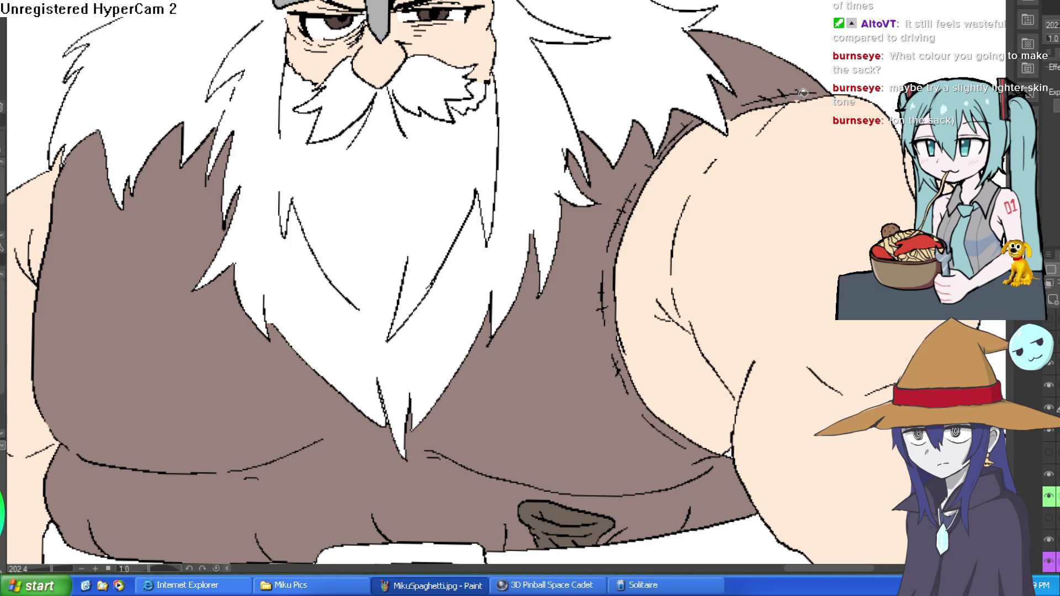
pyautogui.scroll(-5, 823, 222)
pyautogui.moveTo(823, 222); pyautogui.dragTo(740, 177)
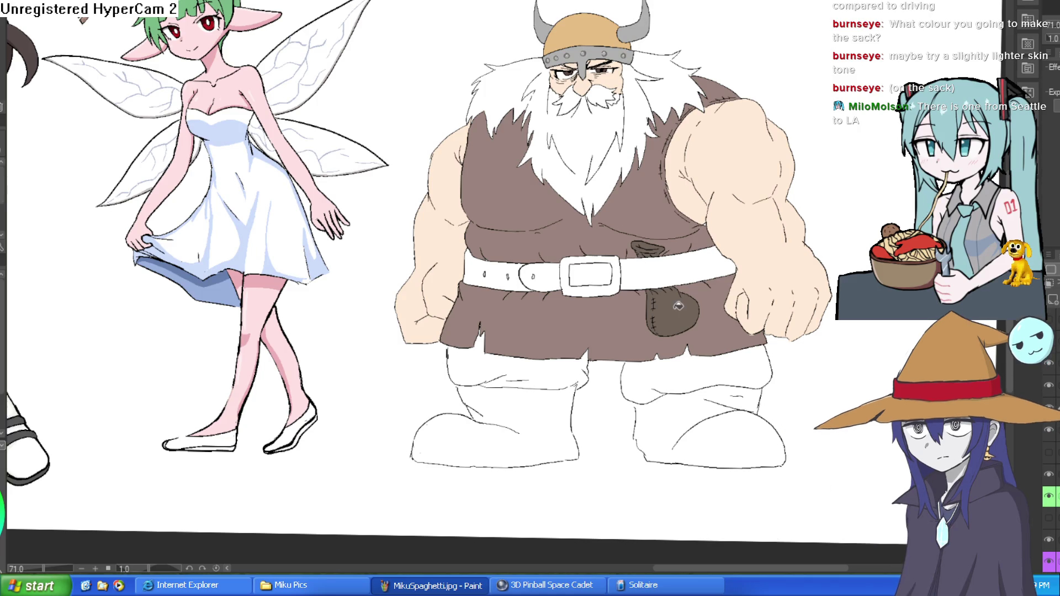
pyautogui.scroll(4, 657, 257)
pyautogui.moveTo(619, 243); pyautogui.dragTo(673, 228)
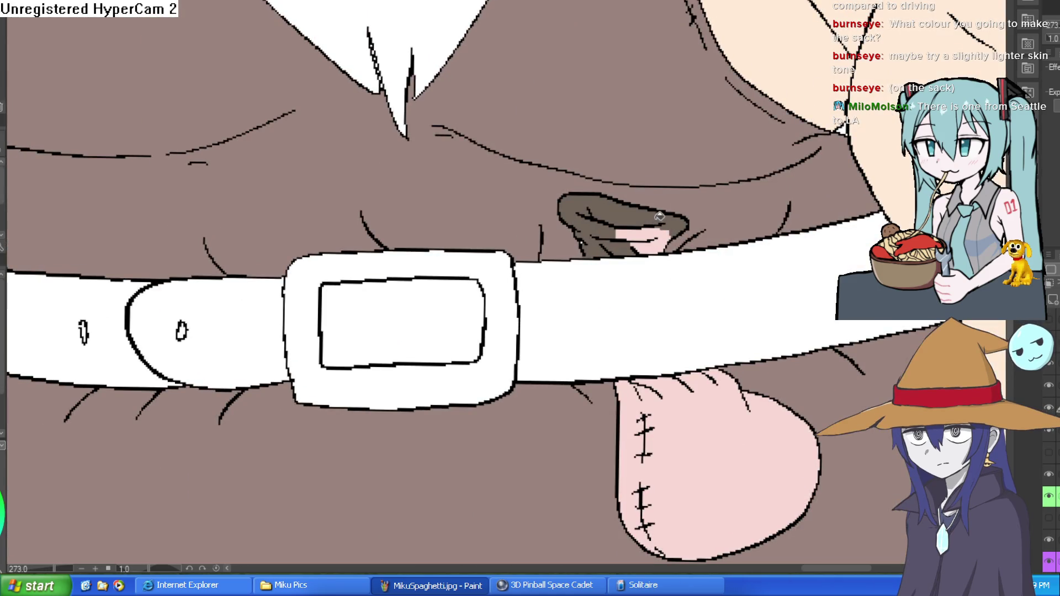
pyautogui.click(657, 219)
pyautogui.click(608, 224)
pyautogui.click(601, 250)
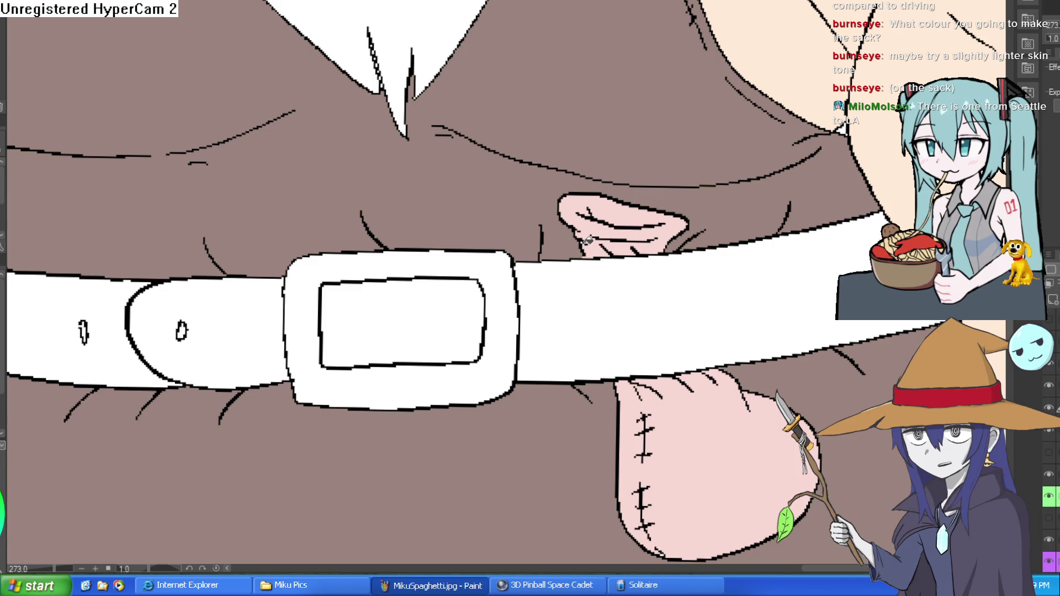
pyautogui.scroll(3, 585, 249)
pyautogui.scroll(-2, 651, 247)
pyautogui.scroll(-6, 651, 246)
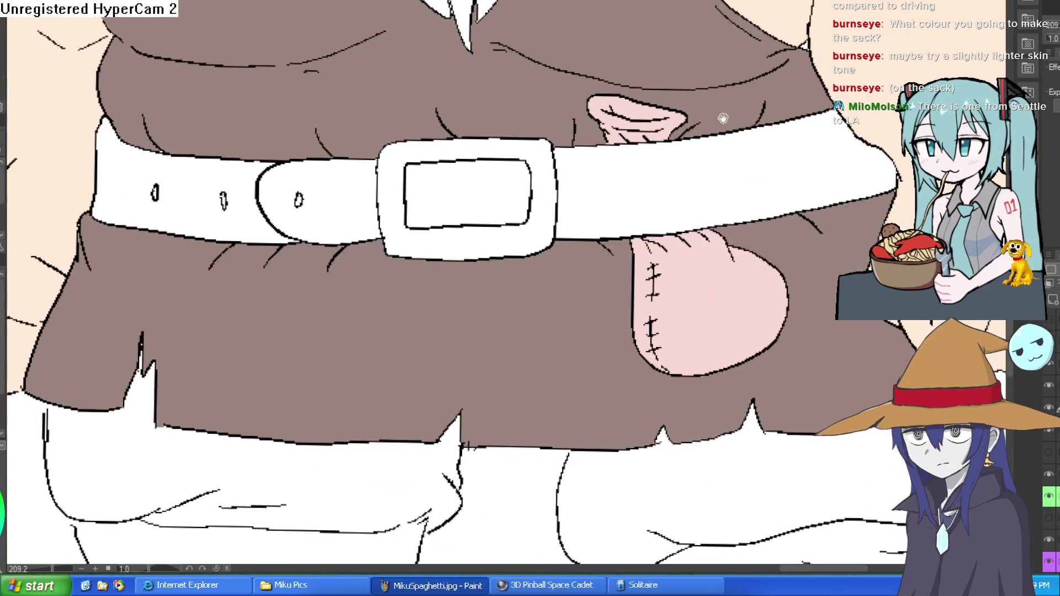
pyautogui.moveTo(865, 123)
pyautogui.mouseDown()
pyautogui.moveTo(821, 140)
pyautogui.moveTo(819, 168)
pyautogui.mouseUp()
pyautogui.scroll(2, 819, 168)
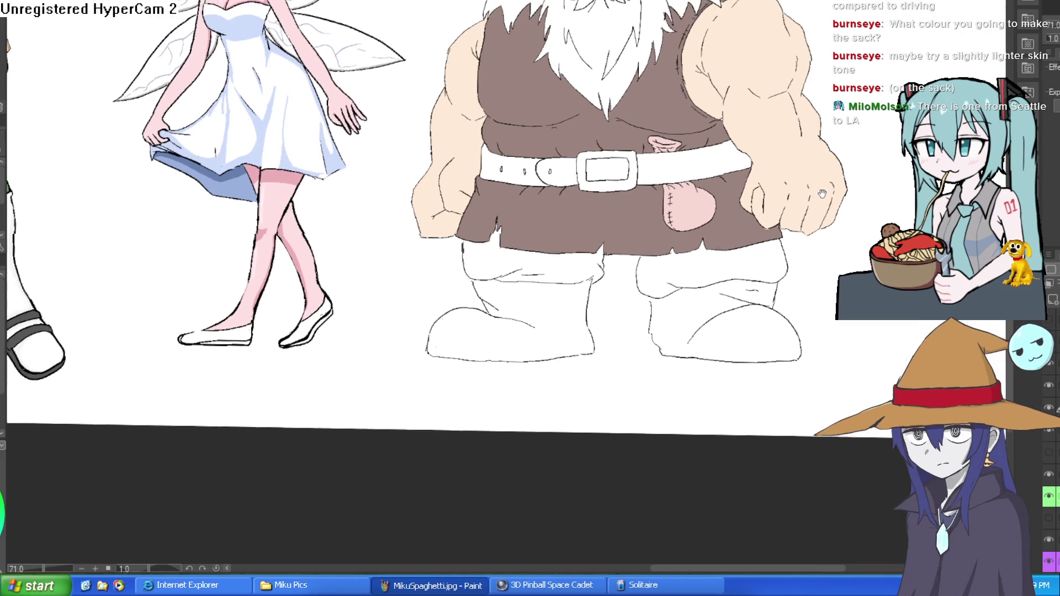
pyautogui.scroll(3, 757, 197)
pyautogui.moveTo(758, 196)
pyautogui.mouseDown()
pyautogui.moveTo(663, 213)
pyautogui.moveTo(660, 226)
pyautogui.mouseUp()
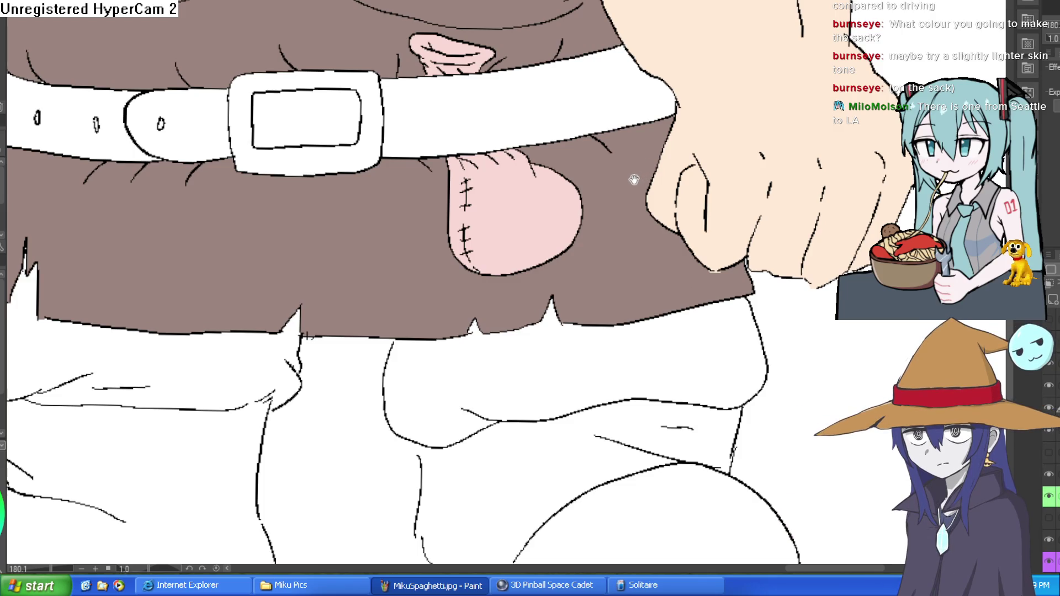
pyautogui.scroll(-2, 651, 155)
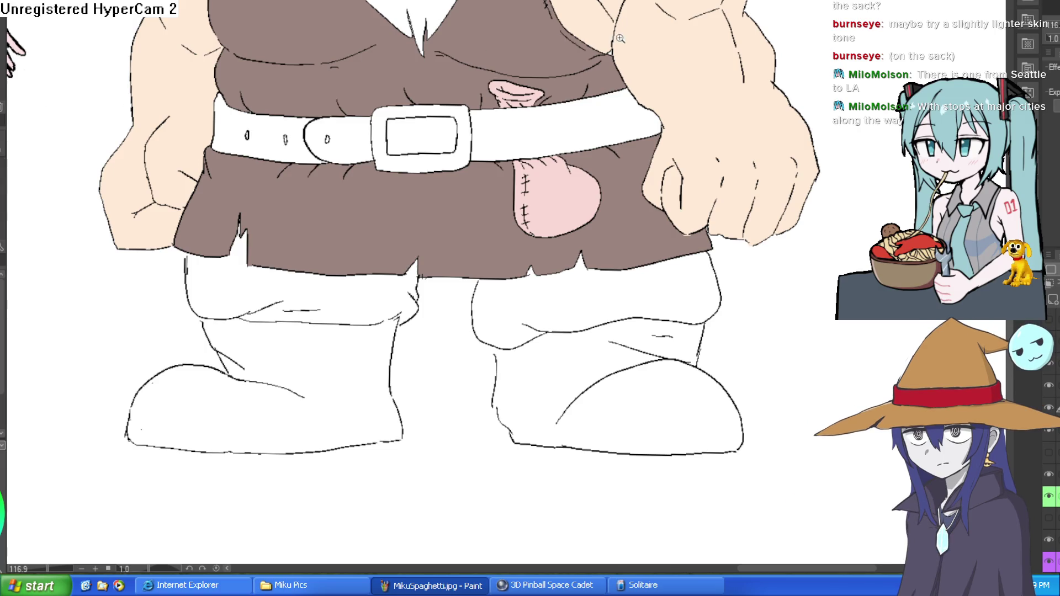
pyautogui.scroll(3, 621, 39)
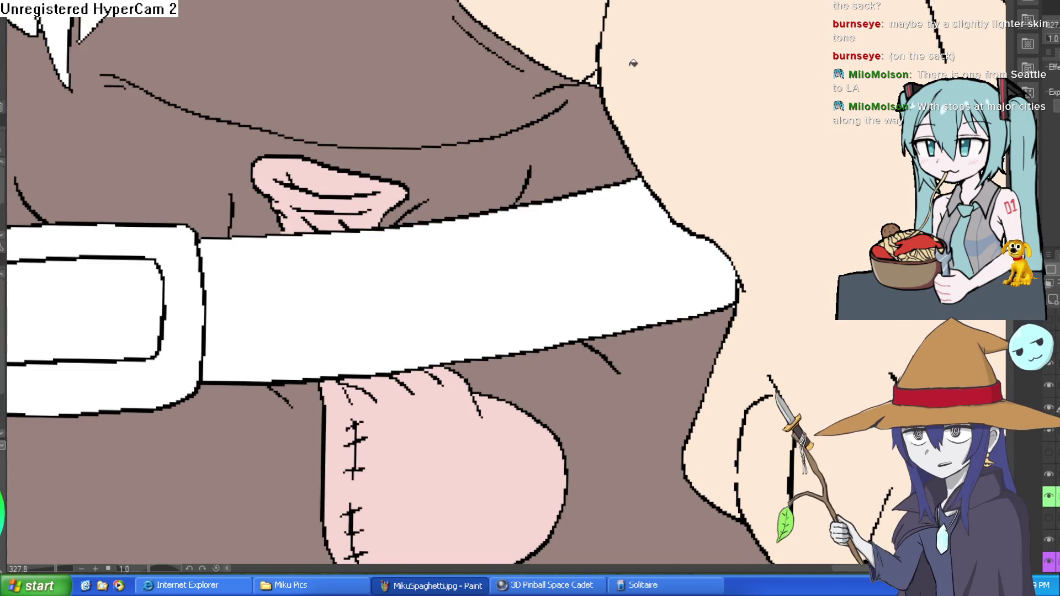
pyautogui.scroll(2, 609, 98)
pyautogui.scroll(-10, 702, 122)
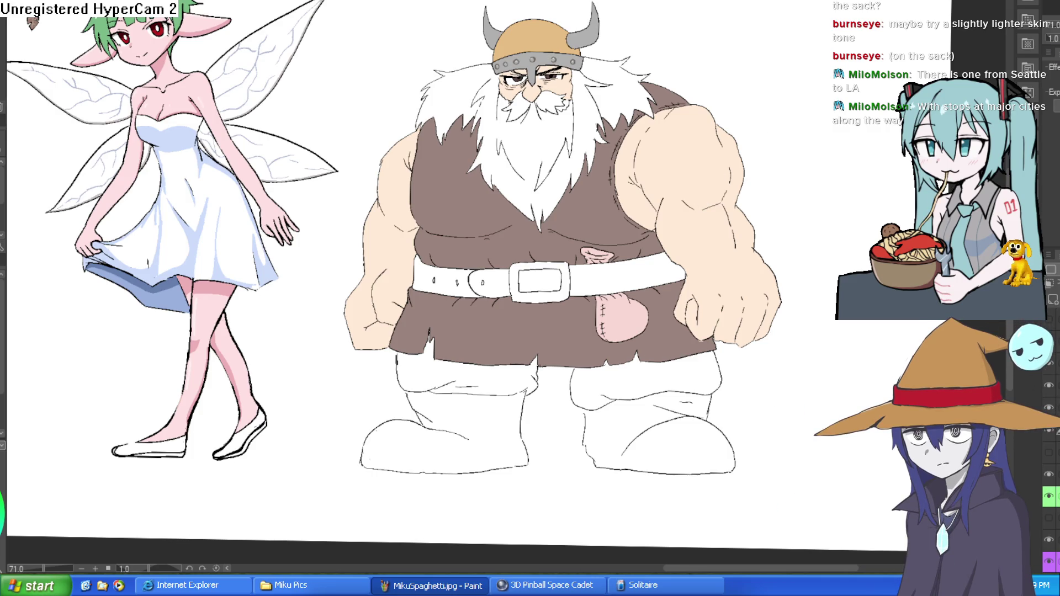
pyautogui.moveTo(716, 203); pyautogui.dragTo(643, 139)
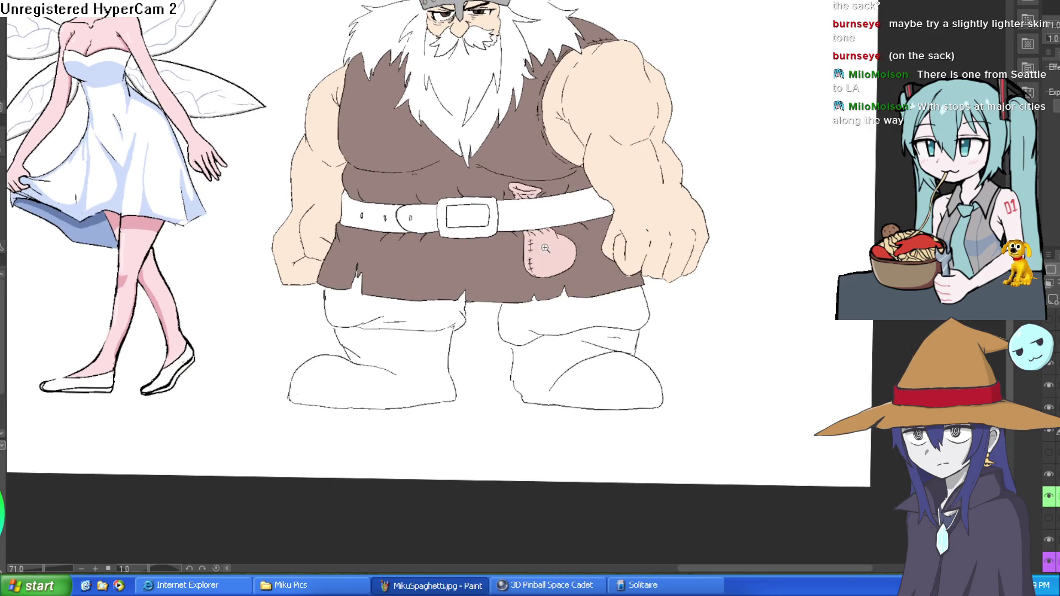
pyautogui.scroll(3, 545, 248)
pyautogui.scroll(-1, 608, 241)
pyautogui.moveTo(613, 224); pyautogui.dragTo(599, 168)
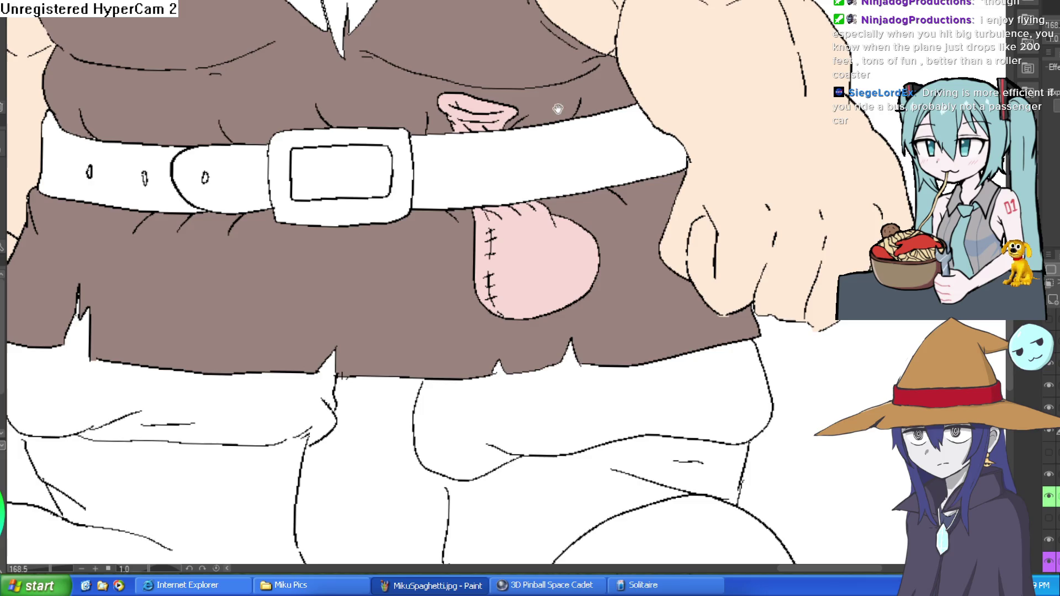
pyautogui.scroll(-4, 650, 157)
pyautogui.moveTo(651, 157)
pyautogui.mouseDown()
pyautogui.moveTo(594, 218)
pyautogui.moveTo(595, 210)
pyautogui.mouseUp()
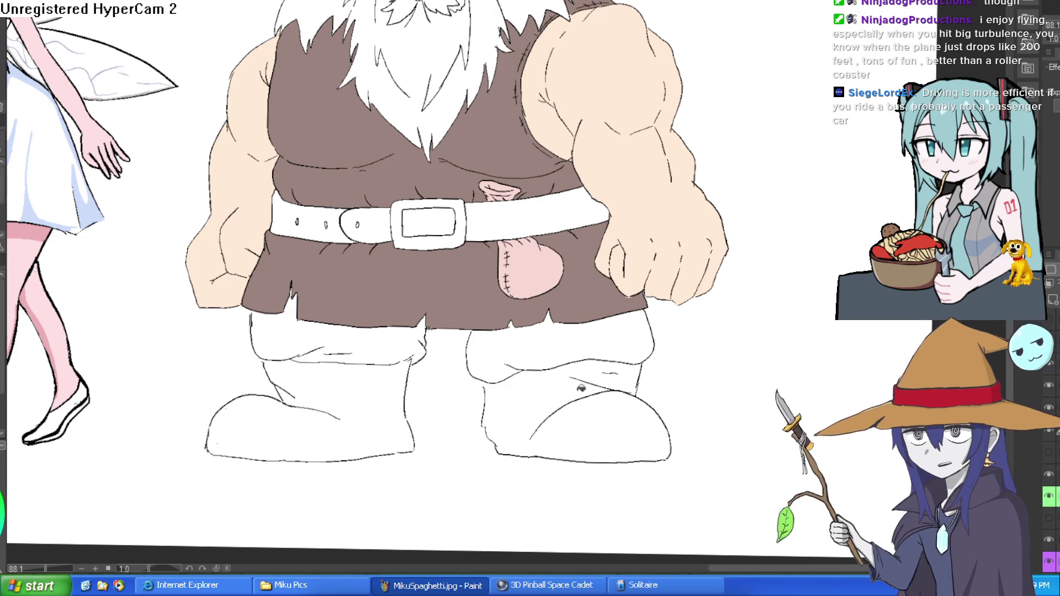
pyautogui.click(585, 414)
pyautogui.hotkey('ctrl', 'z')
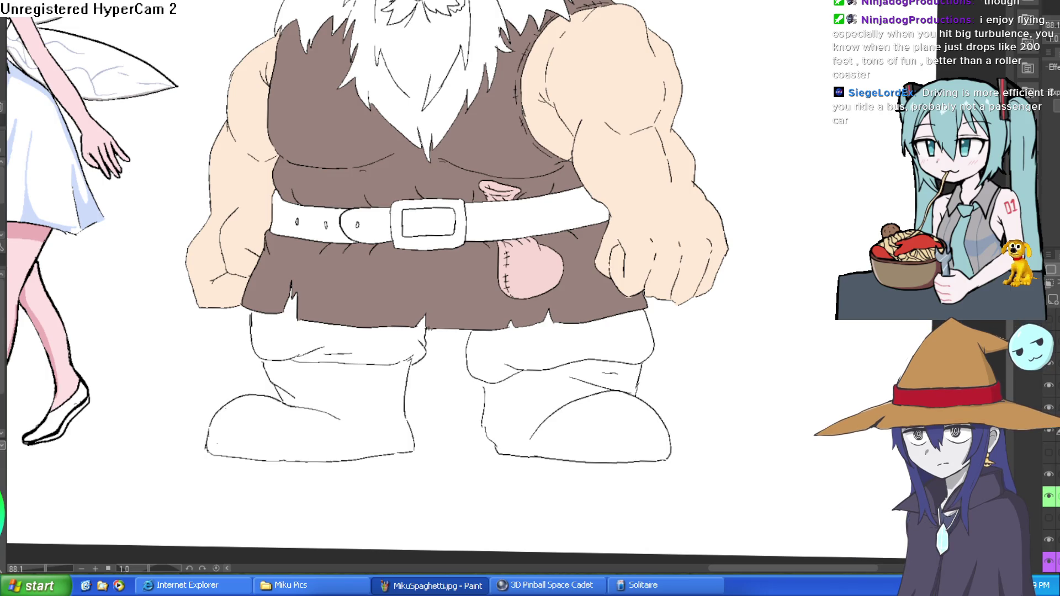
# Step: Fill both trouser legs grey-beige, replacing an initial dark fill
pyautogui.click(377, 346)
pyautogui.hotkey('ctrl', 'z')
pyautogui.click(413, 338)
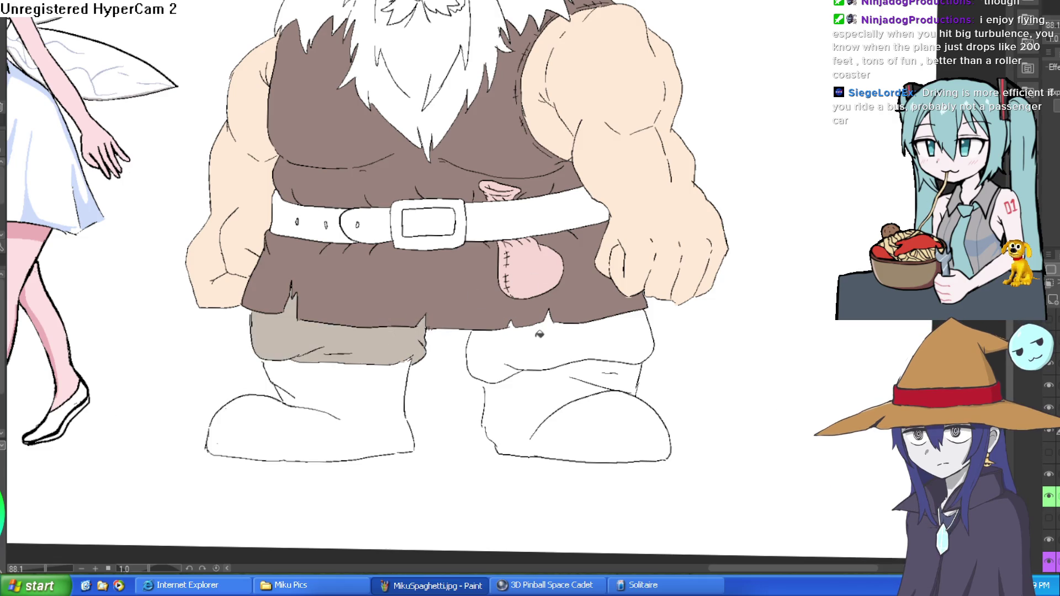
pyautogui.click(540, 334)
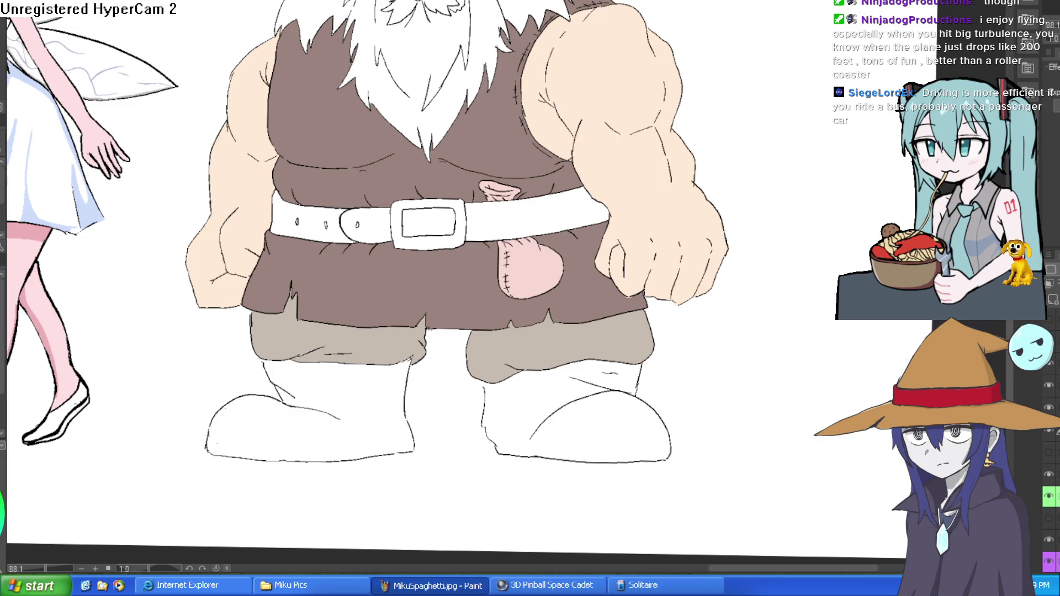
# Step: Fill the boots dark grey, undoing a fill that leaked onto the background
pyautogui.click(583, 406)
pyautogui.hotkey('ctrl', 'z')
pyautogui.scroll(3, 503, 351)
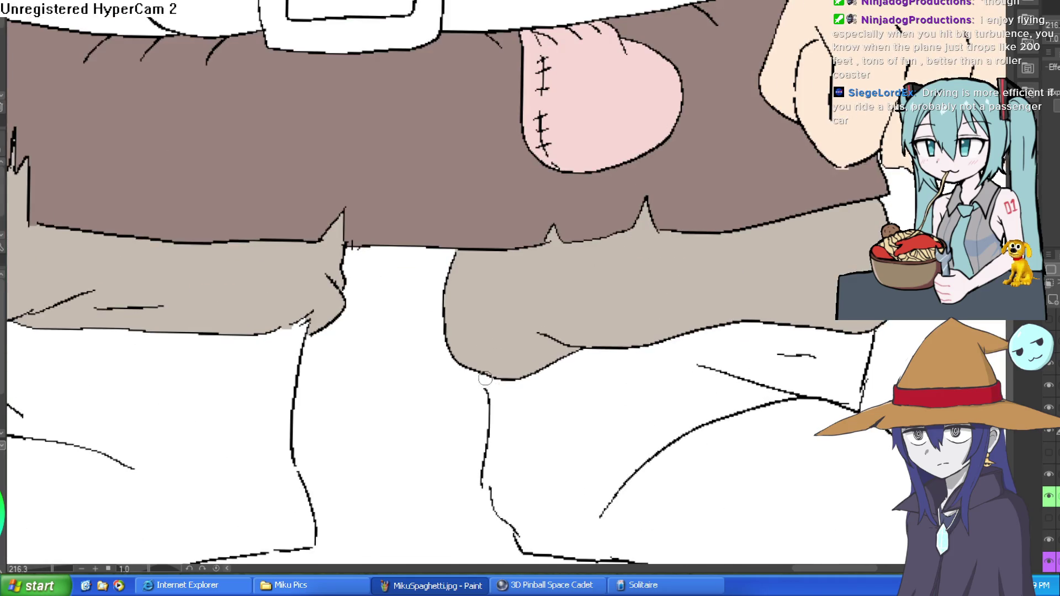
pyautogui.click(636, 377)
pyautogui.scroll(-4, 591, 438)
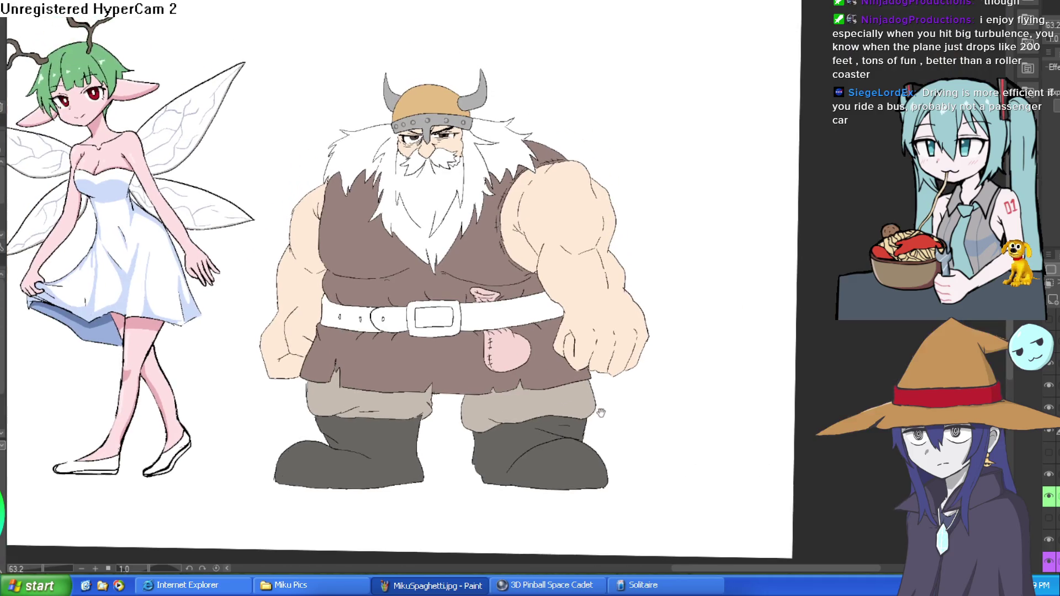
pyautogui.moveTo(591, 438); pyautogui.dragTo(585, 433)
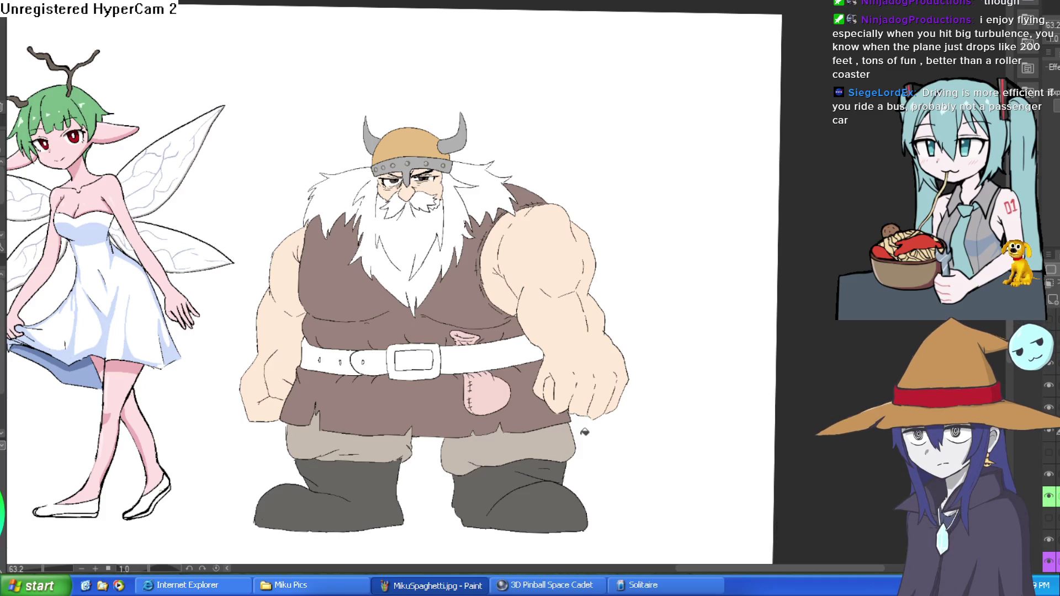
pyautogui.scroll(6, 585, 432)
pyautogui.scroll(3, 599, 222)
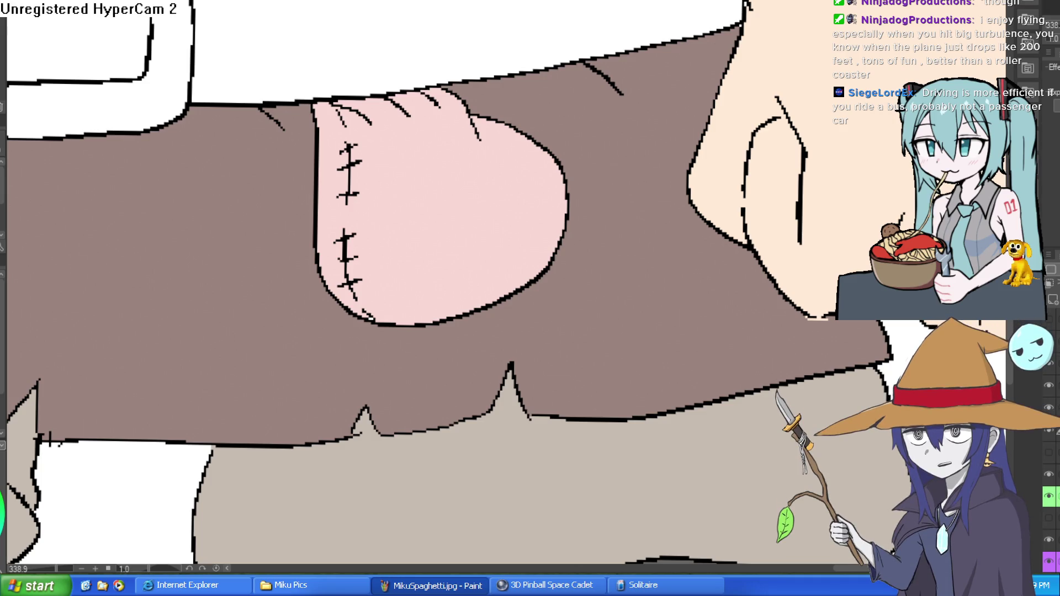
pyautogui.scroll(-6, 611, 220)
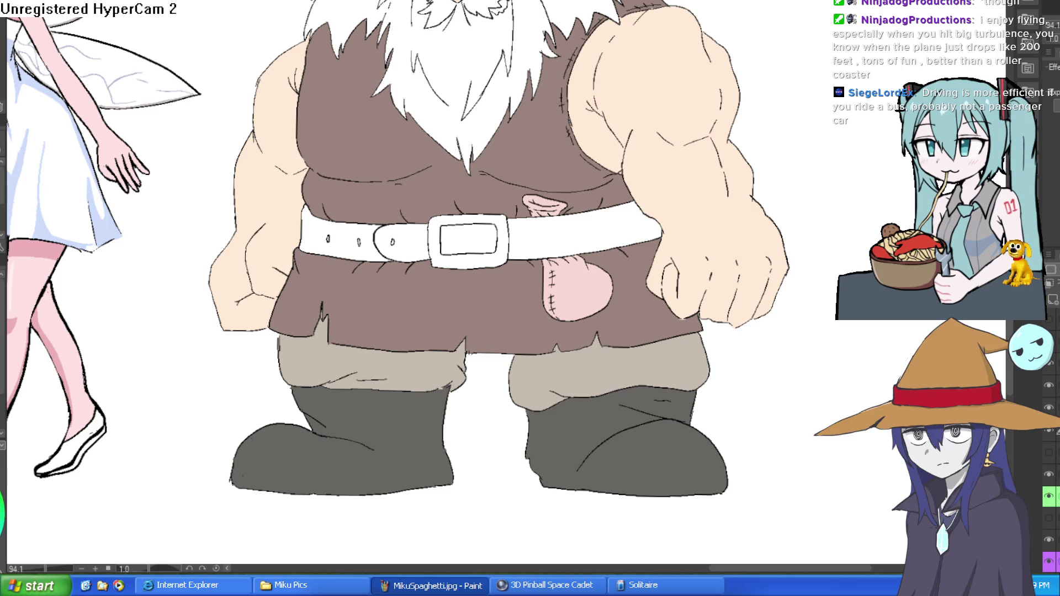
# Step: Fill the belt's right, middle and left sections and the buckle interior brown
pyautogui.click(583, 237)
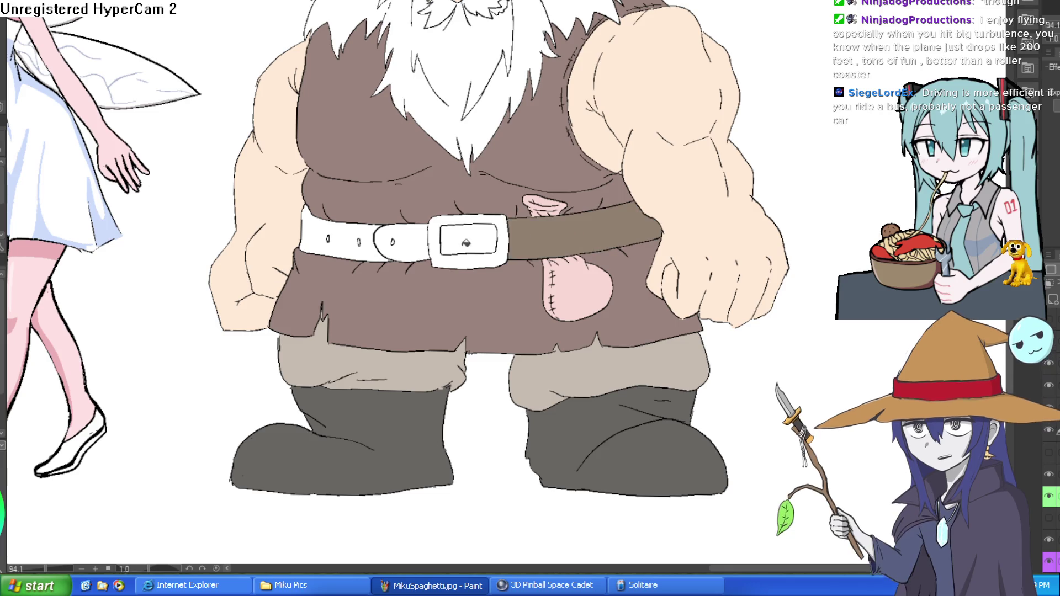
pyautogui.click(469, 239)
pyautogui.click(416, 237)
pyautogui.click(371, 243)
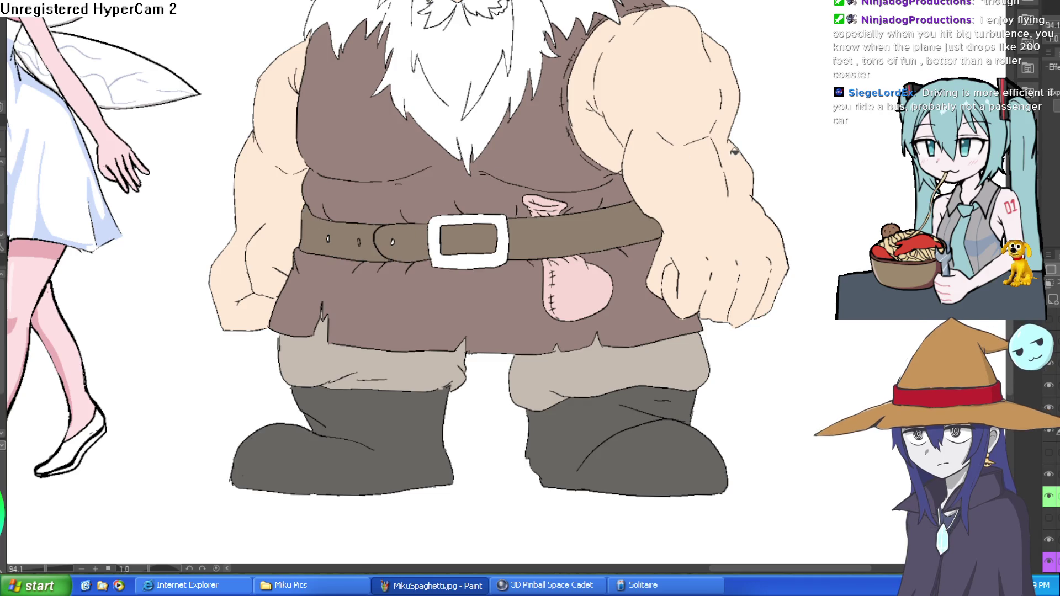
pyautogui.scroll(-5, 722, 166)
pyautogui.scroll(6, 680, 169)
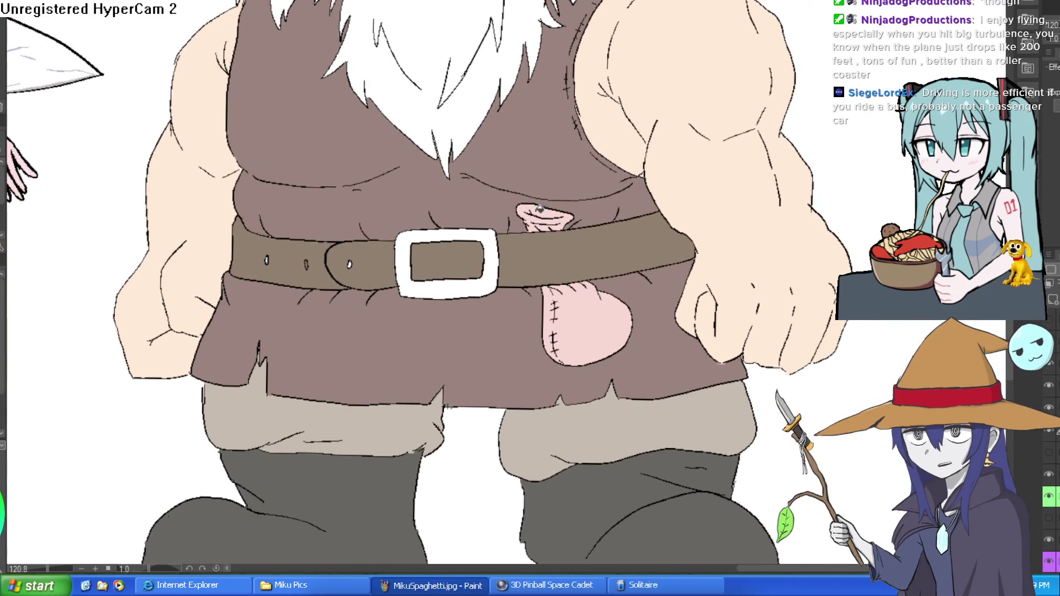
# Step: Fill the buckle ring dark grey, then recolour it a lighter grey
pyautogui.click(465, 283)
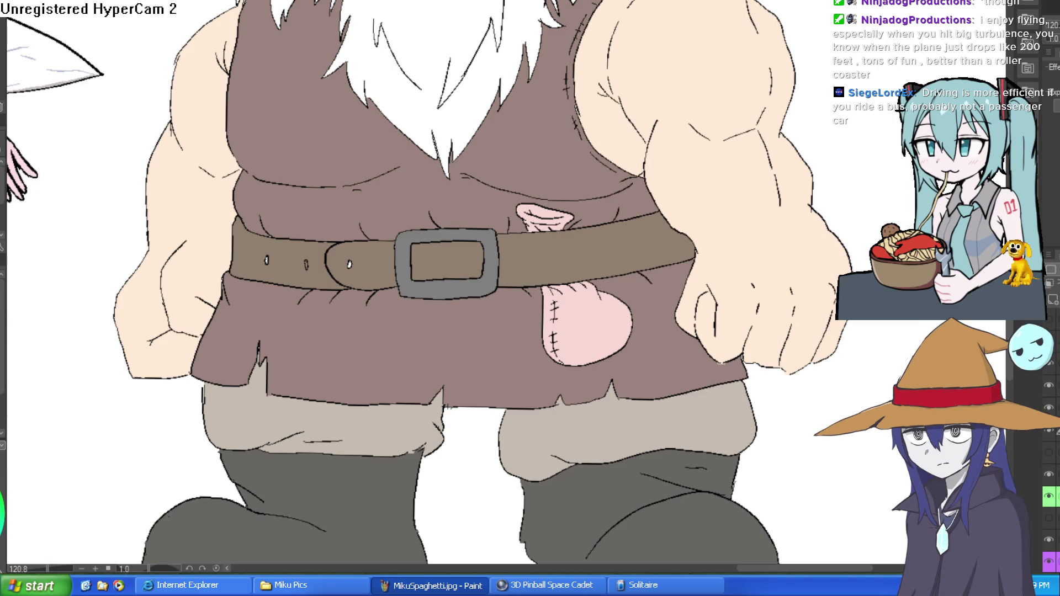
pyautogui.click(462, 274)
pyautogui.scroll(-3, 570, 203)
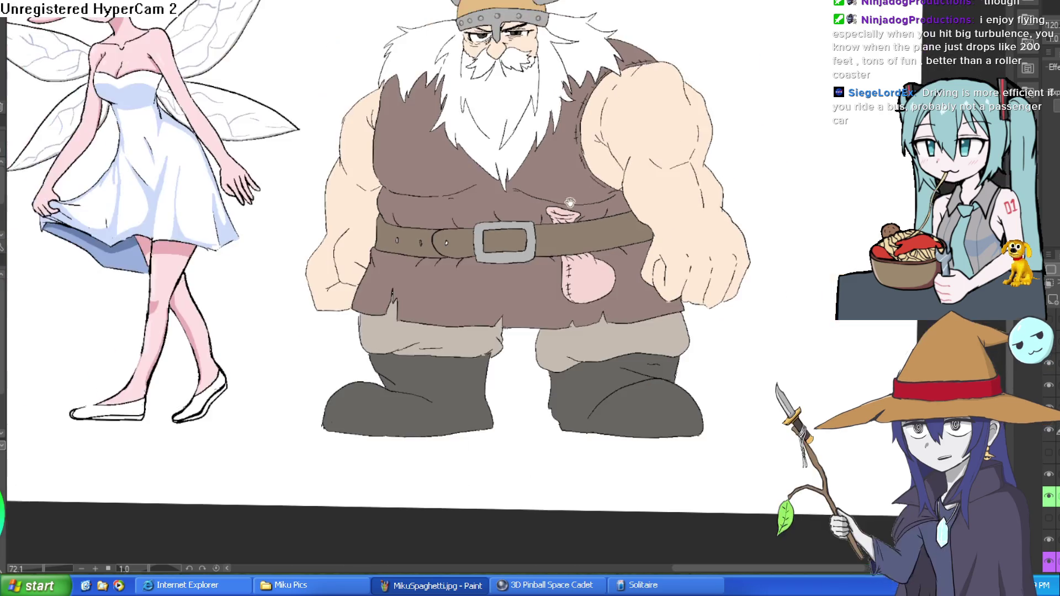
# Step: Toggle the dwarf's colour layers off and on to compare the fills
pyautogui.moveTo(570, 203); pyautogui.dragTo(547, 198)
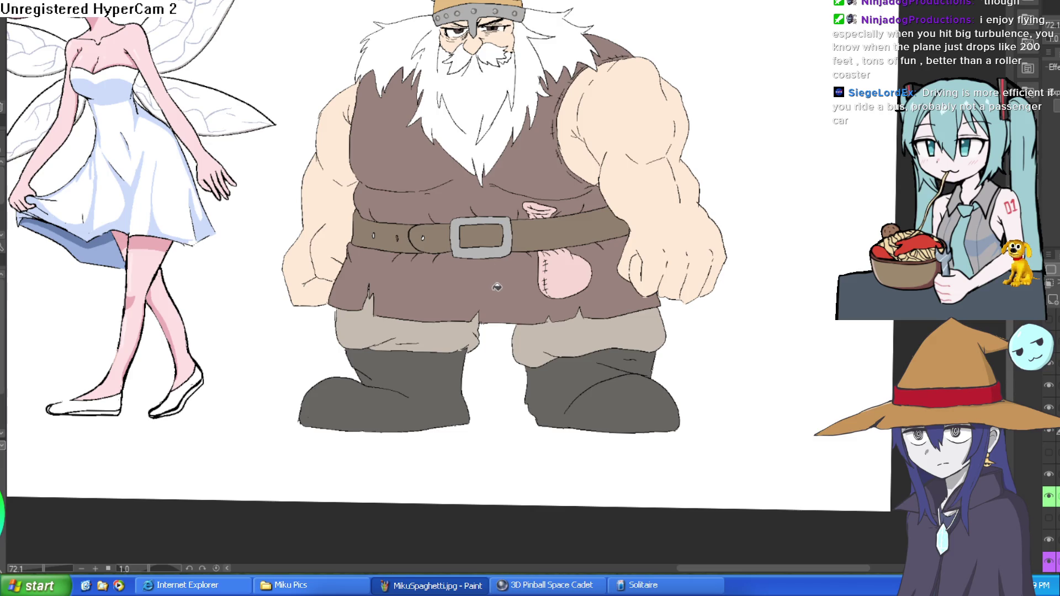
pyautogui.click(1048, 430)
pyautogui.click(1048, 431)
pyautogui.click(1049, 410)
pyautogui.click(1050, 410)
pyautogui.click(1050, 409)
pyautogui.click(1049, 409)
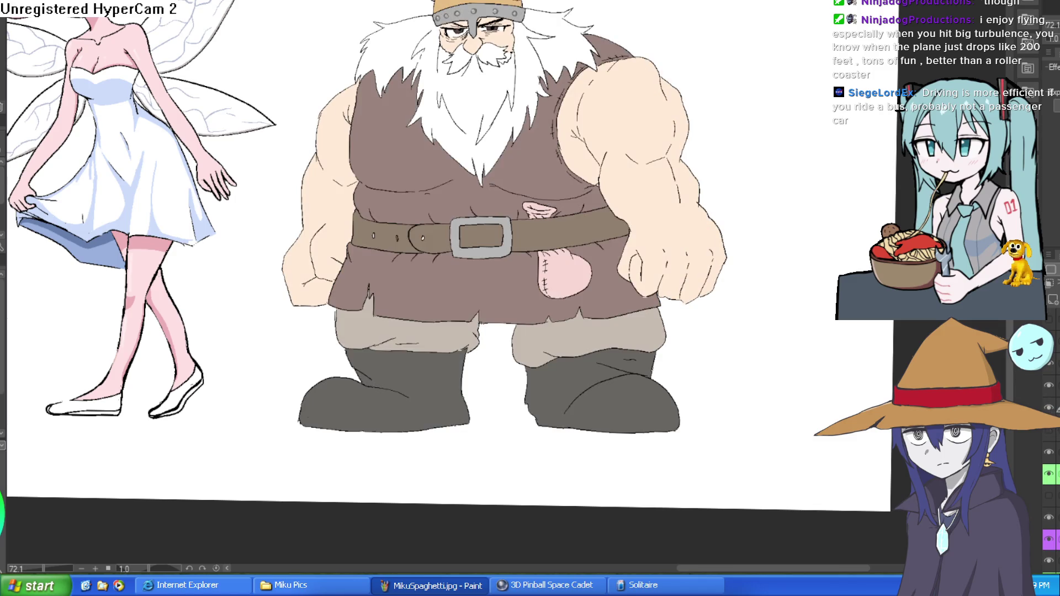
# Step: Fill the lower tunic and upper vest light tan instead of light orange
pyautogui.click(626, 291)
pyautogui.hotkey('ctrl', 'z')
pyautogui.click(470, 294)
pyautogui.click(500, 198)
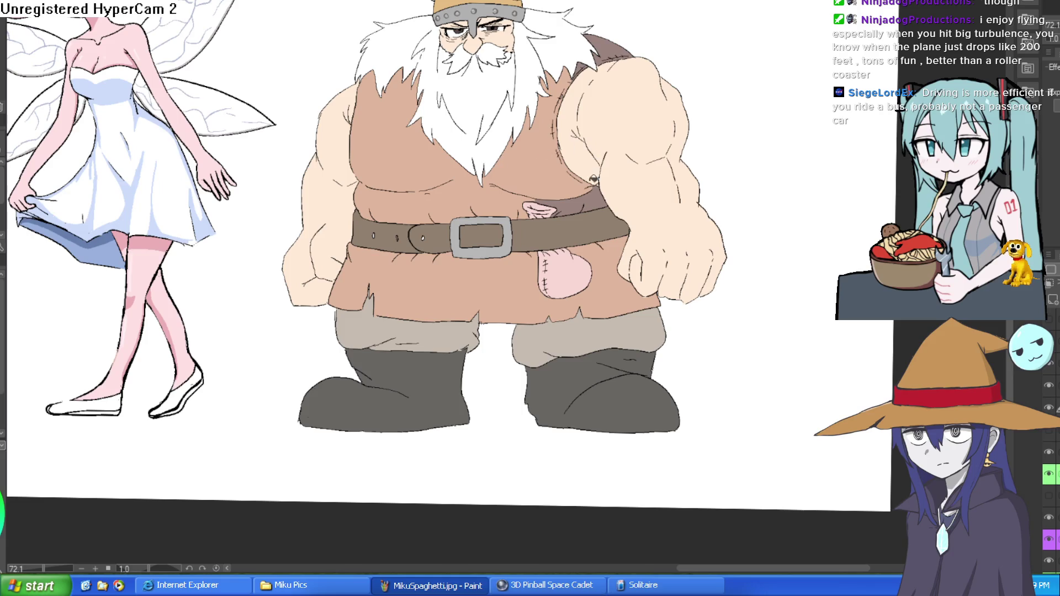
# Step: Restore the arm to light skin tone and fill the shoulder patches and gaps brown
pyautogui.scroll(5, 637, 68)
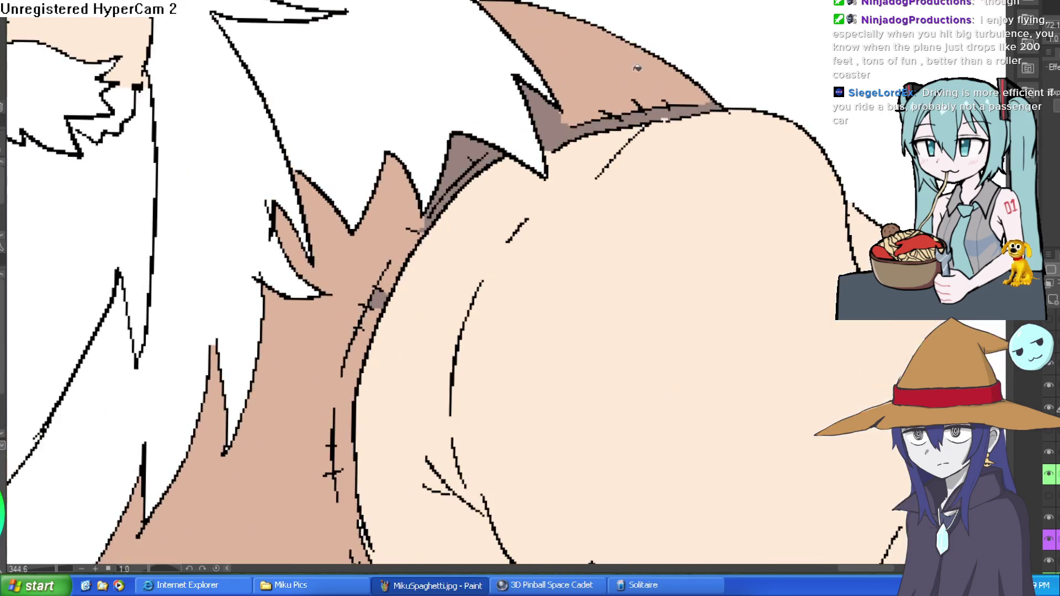
pyautogui.click(668, 116)
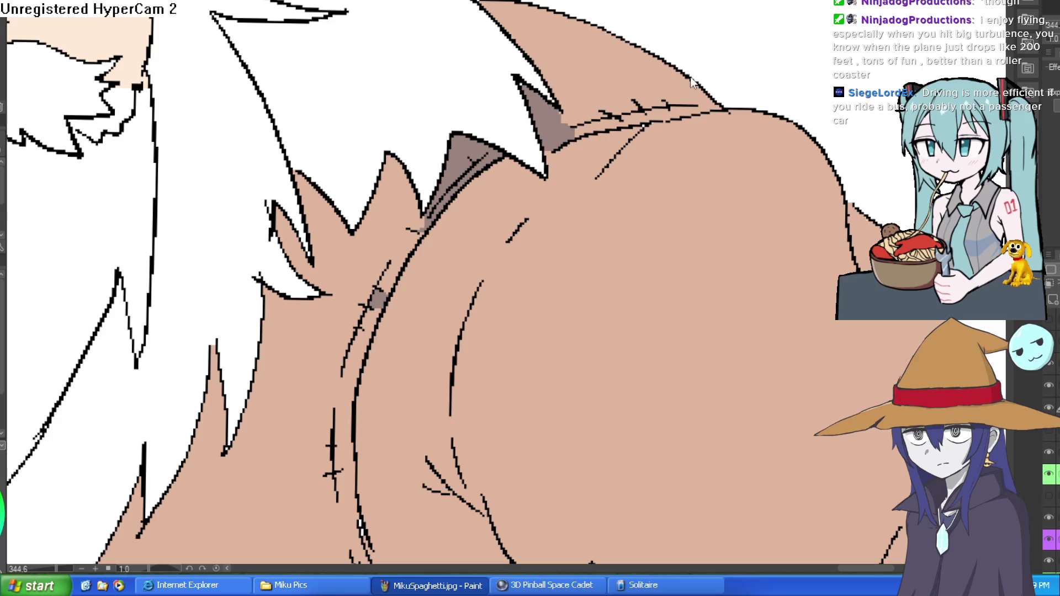
pyautogui.hotkey('ctrl', 'z')
pyautogui.click(557, 117)
pyautogui.click(463, 154)
pyautogui.click(488, 157)
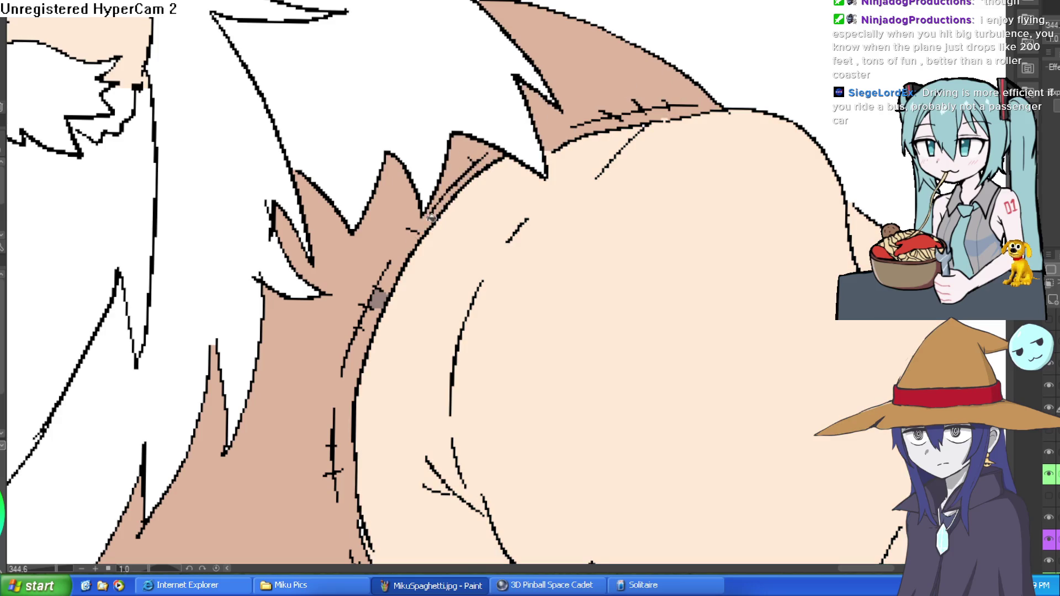
pyautogui.scroll(-5, 708, 157)
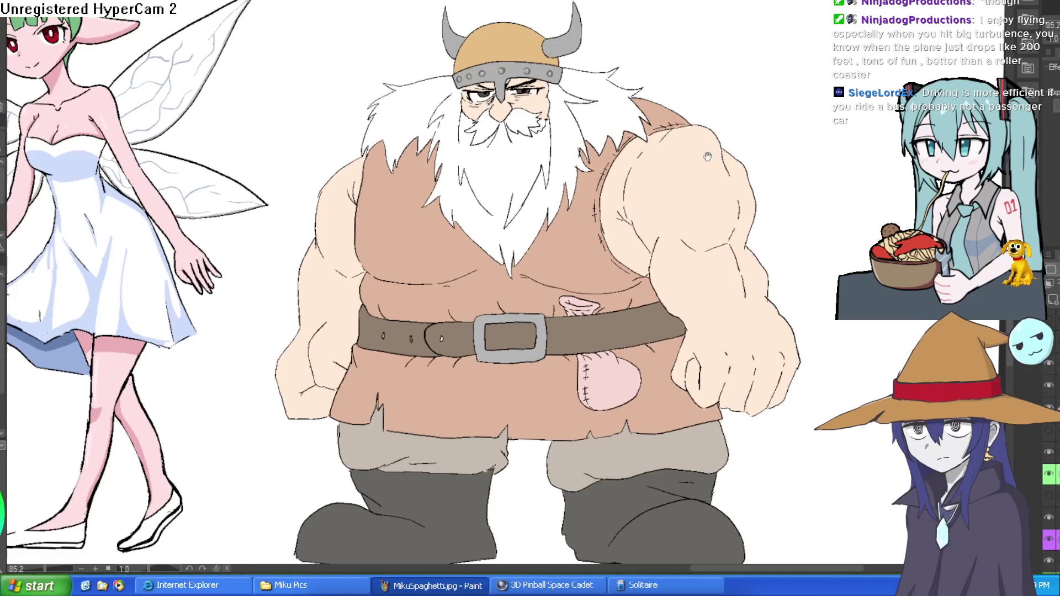
# Step: Undo a stray belt fill and brush the middle belt hole peach
pyautogui.scroll(3, 478, 265)
pyautogui.scroll(-1, 522, 270)
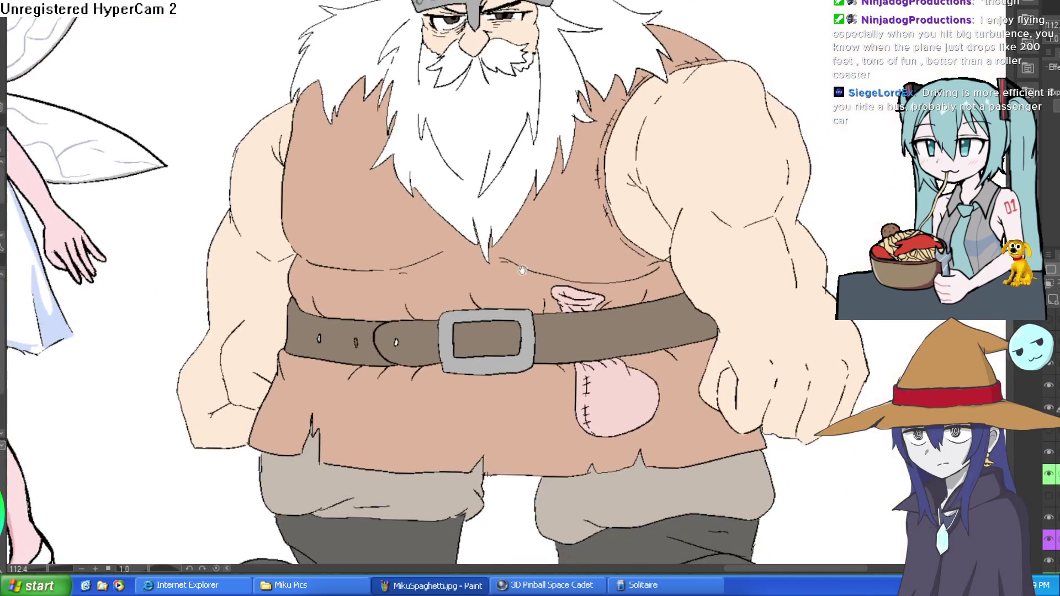
pyautogui.scroll(4, 360, 357)
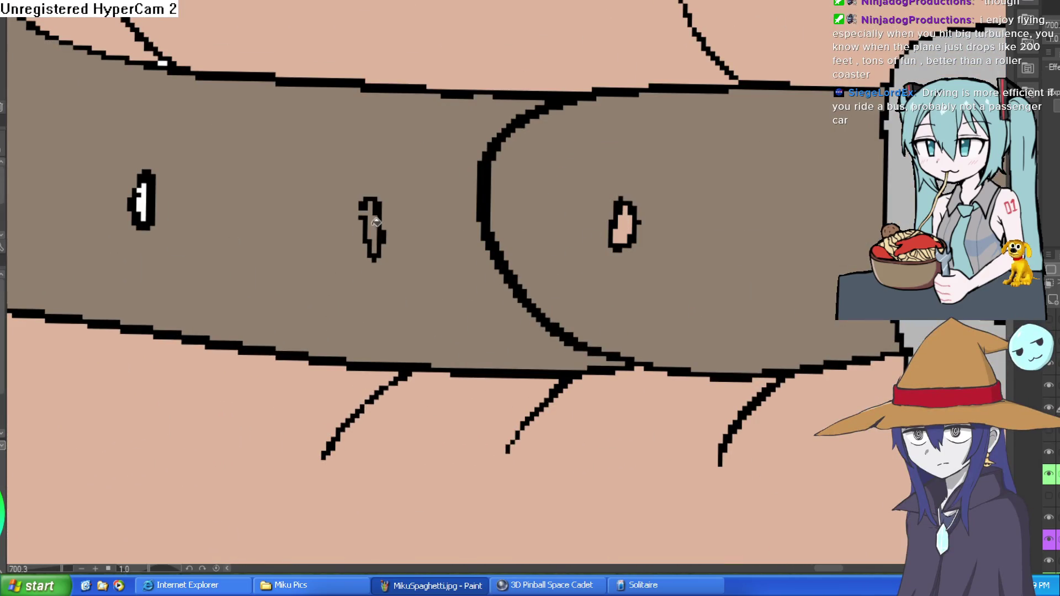
pyautogui.click(376, 222)
pyautogui.hotkey('ctrl', 'z')
pyautogui.press('p')
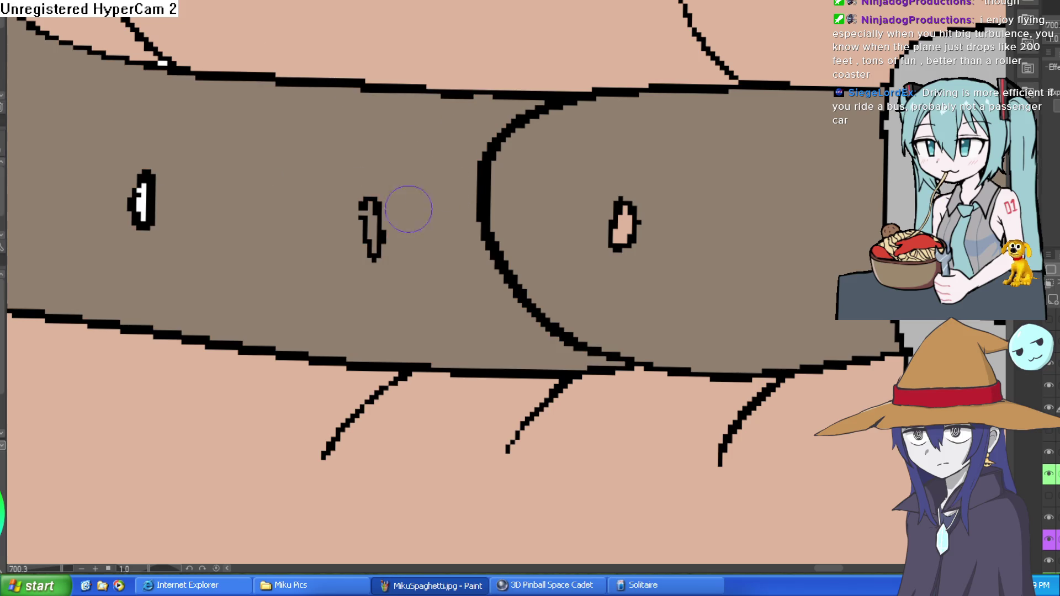
pyautogui.moveTo(366, 208); pyautogui.dragTo(374, 250)
# Step: Bucket-fill the left belt hole peach
pyautogui.press('g')
pyautogui.click(144, 200)
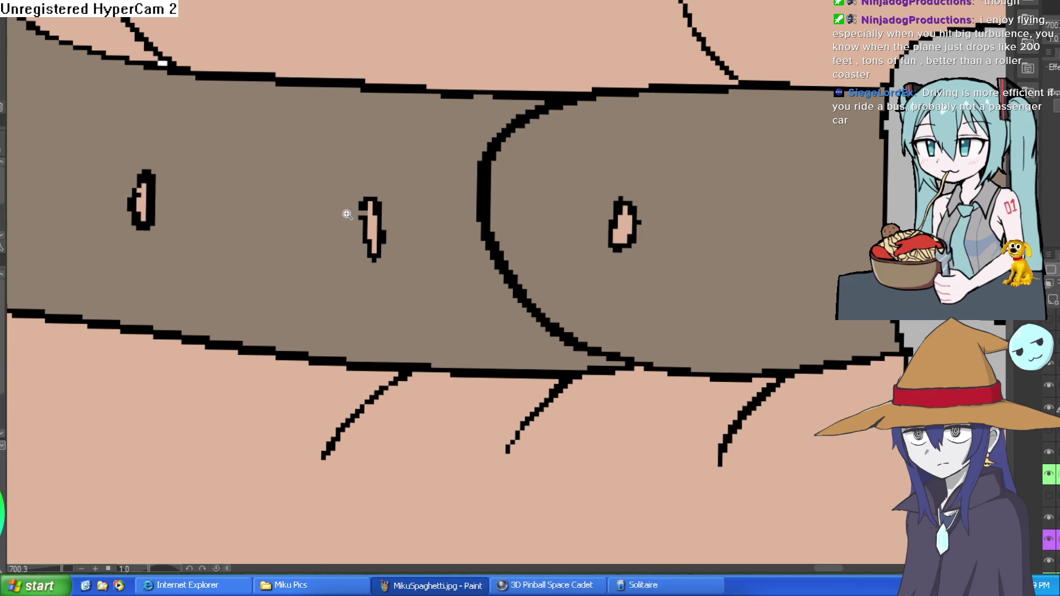
pyautogui.moveTo(347, 215); pyautogui.dragTo(306, 204)
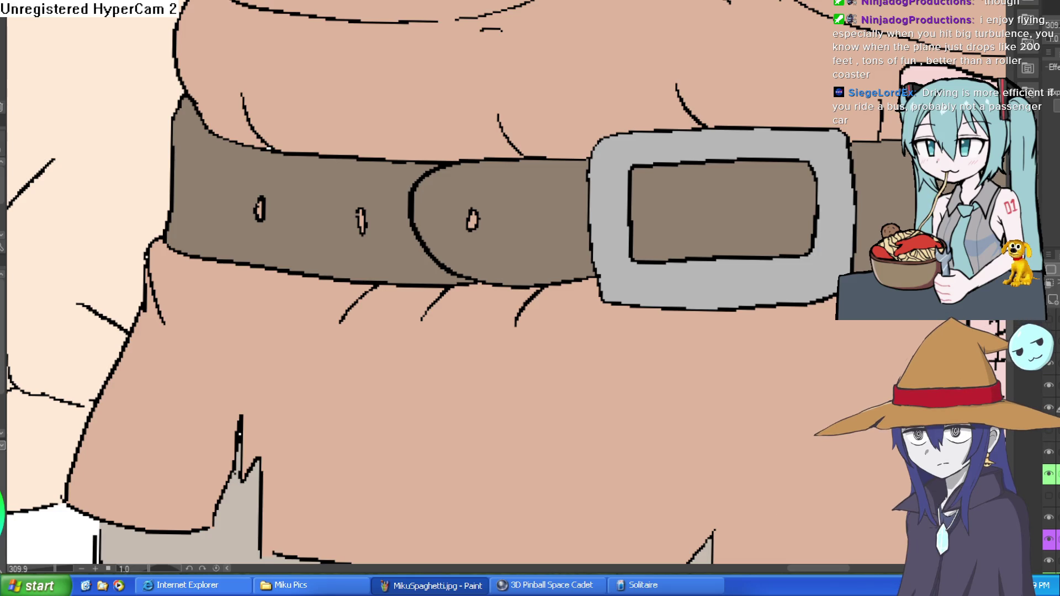
pyautogui.scroll(-5, 658, 372)
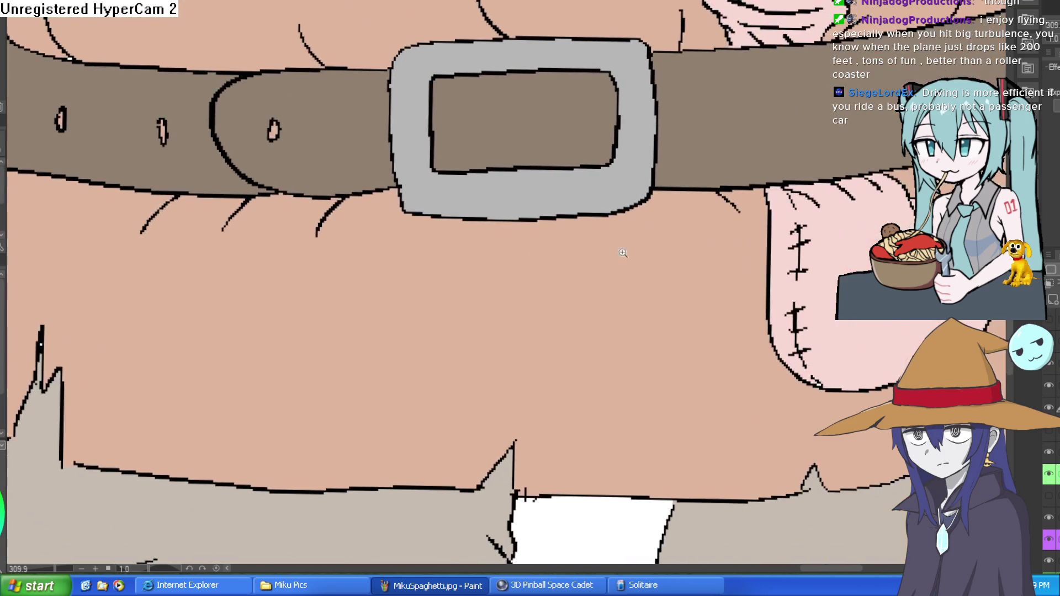
pyautogui.moveTo(802, 284); pyautogui.dragTo(660, 235)
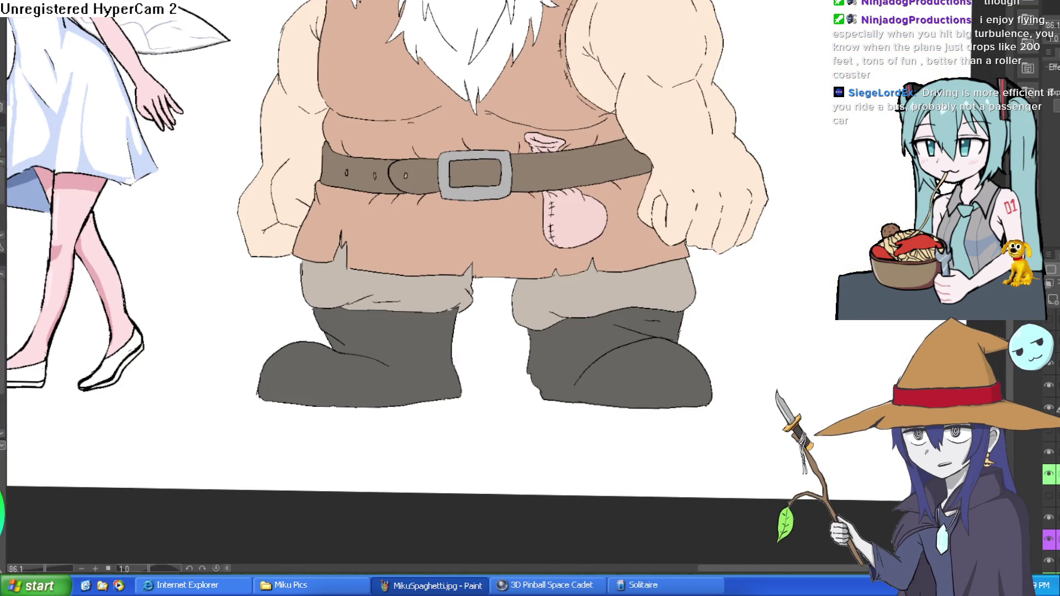
# Step: Bucket-fill the left and right boots a warm brown
pyautogui.click(413, 364)
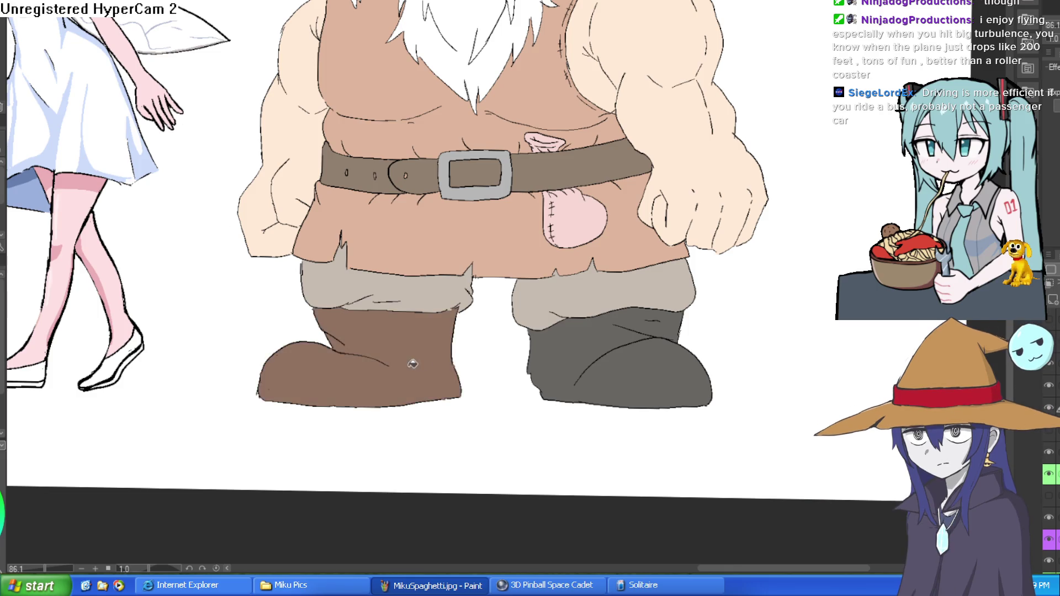
pyautogui.click(629, 369)
pyautogui.scroll(-3, 685, 329)
pyautogui.scroll(1, 701, 353)
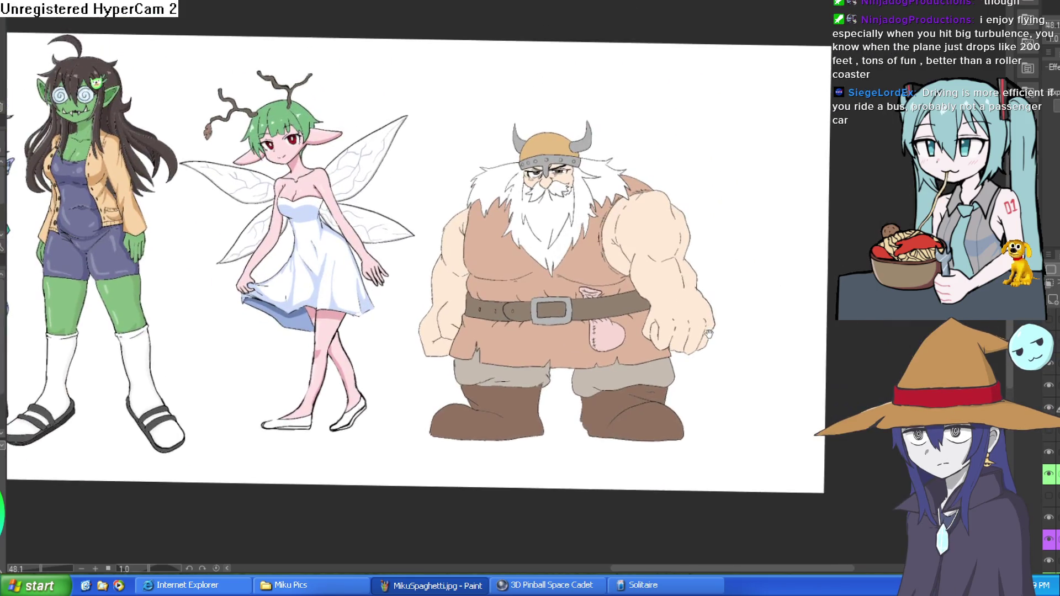
pyautogui.scroll(2, 621, 263)
pyautogui.scroll(1, 612, 251)
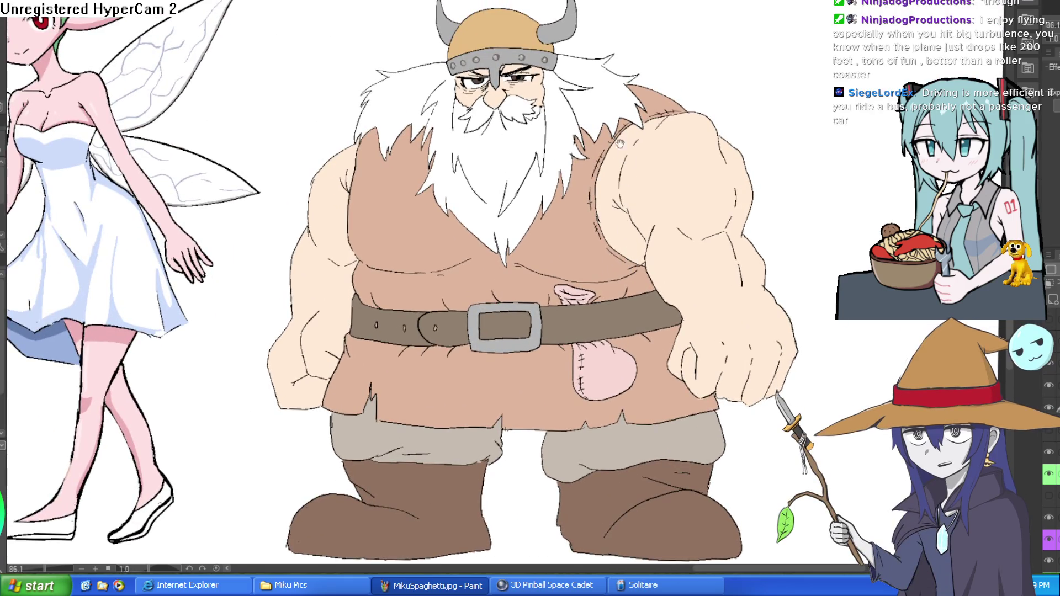
pyautogui.scroll(2, 616, 88)
pyautogui.scroll(-3, 616, 88)
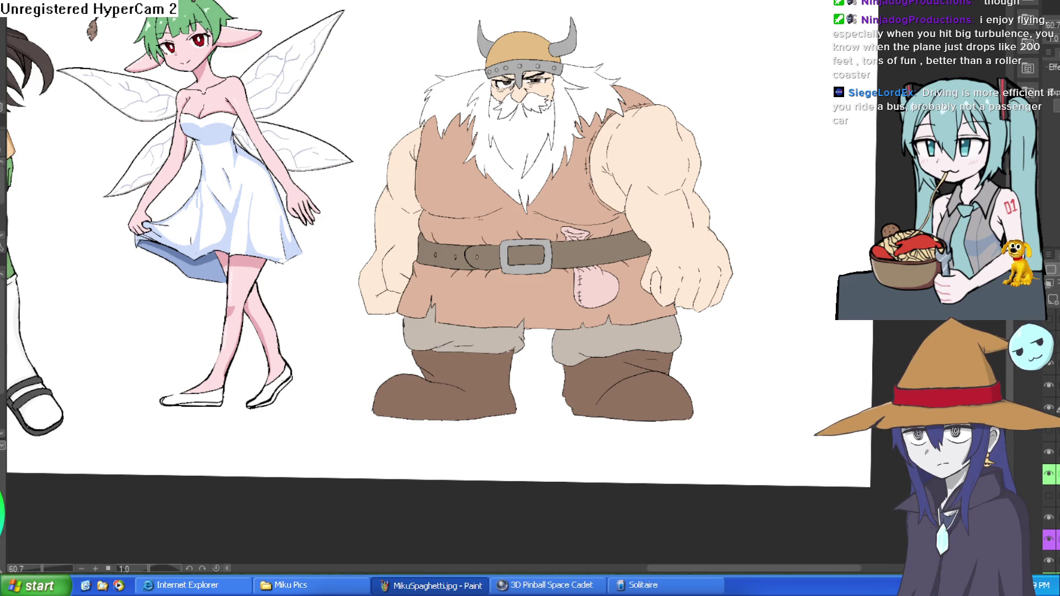
pyautogui.scroll(2, 574, 205)
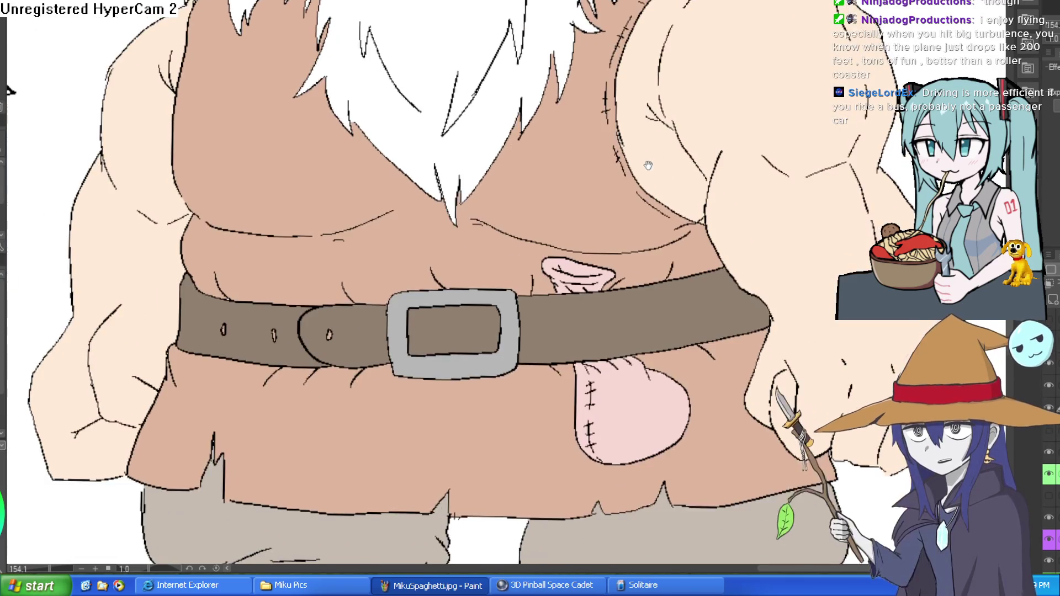
# Step: Refill the vest above the belt, the right-arm pocket and below the belt lighter peach
pyautogui.scroll(-3, 654, 189)
pyautogui.scroll(3, 662, 183)
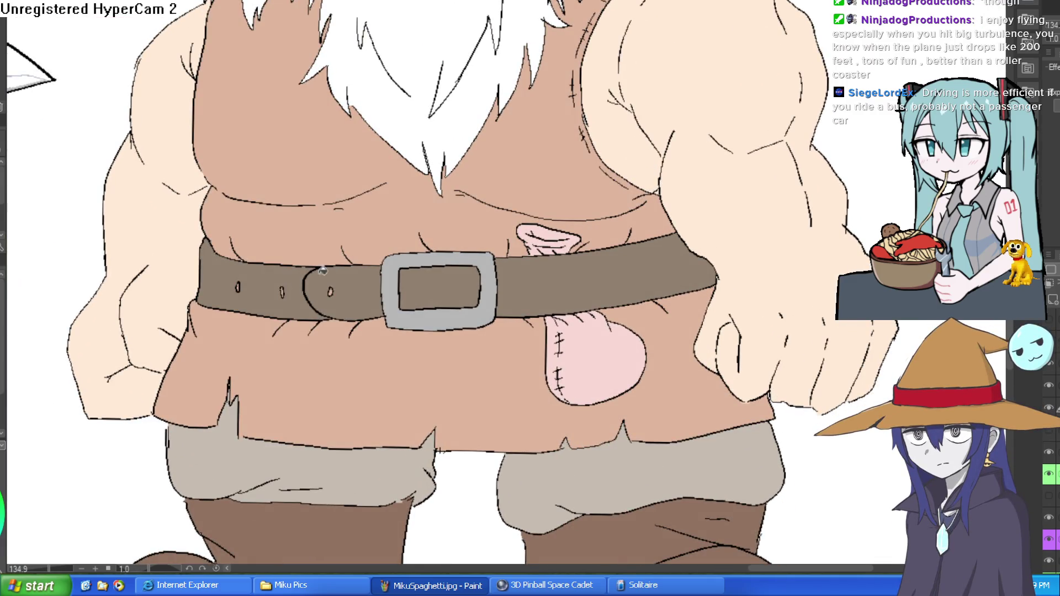
pyautogui.click(551, 200)
pyautogui.click(656, 221)
pyautogui.click(659, 338)
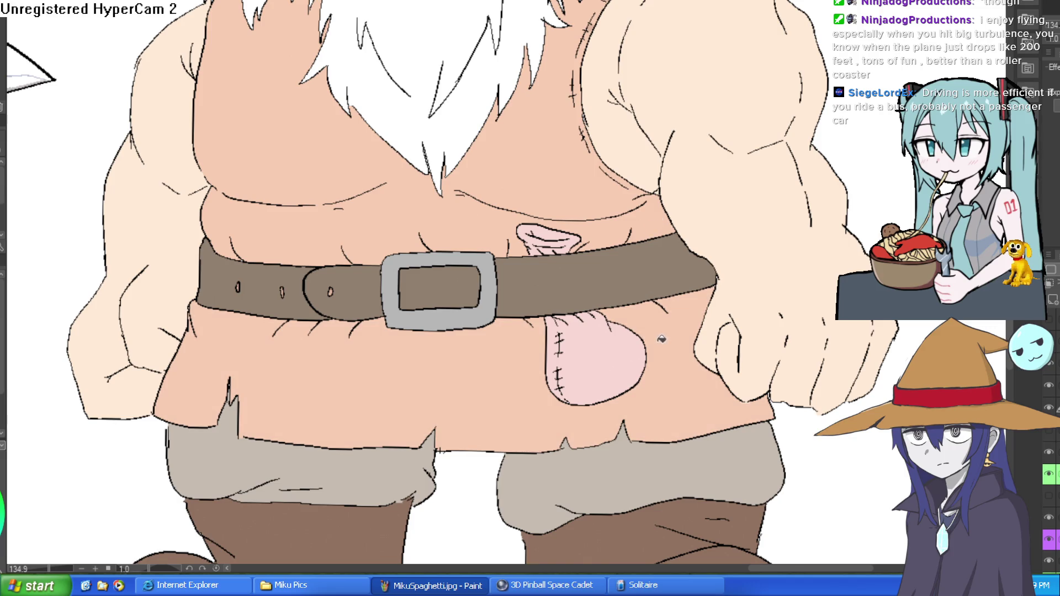
# Step: Pan and zoom around the belt and pouch to review the whole dwarf
pyautogui.scroll(-5, 664, 319)
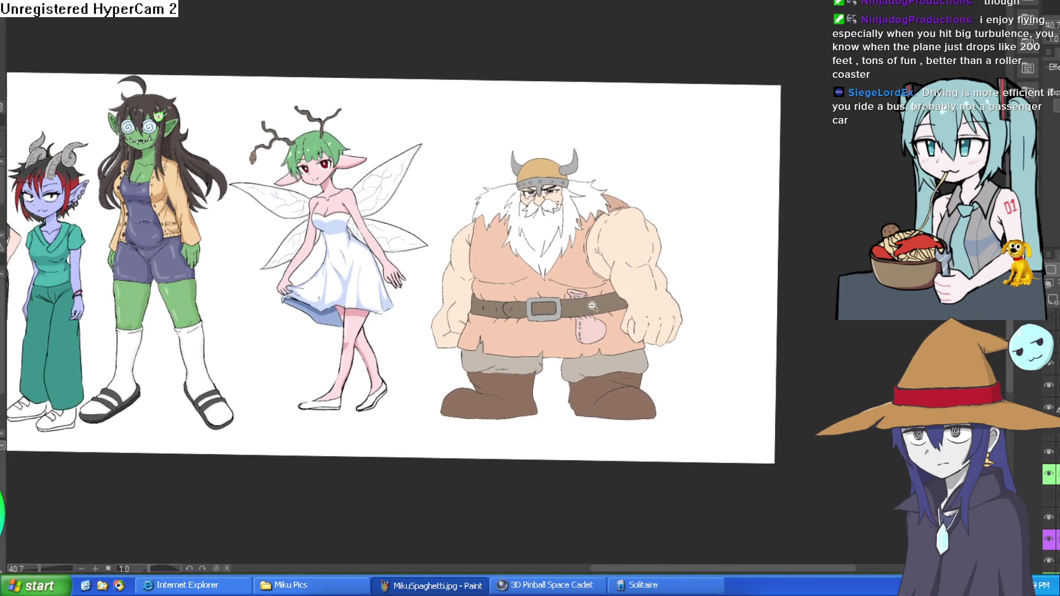
pyautogui.scroll(5, 658, 259)
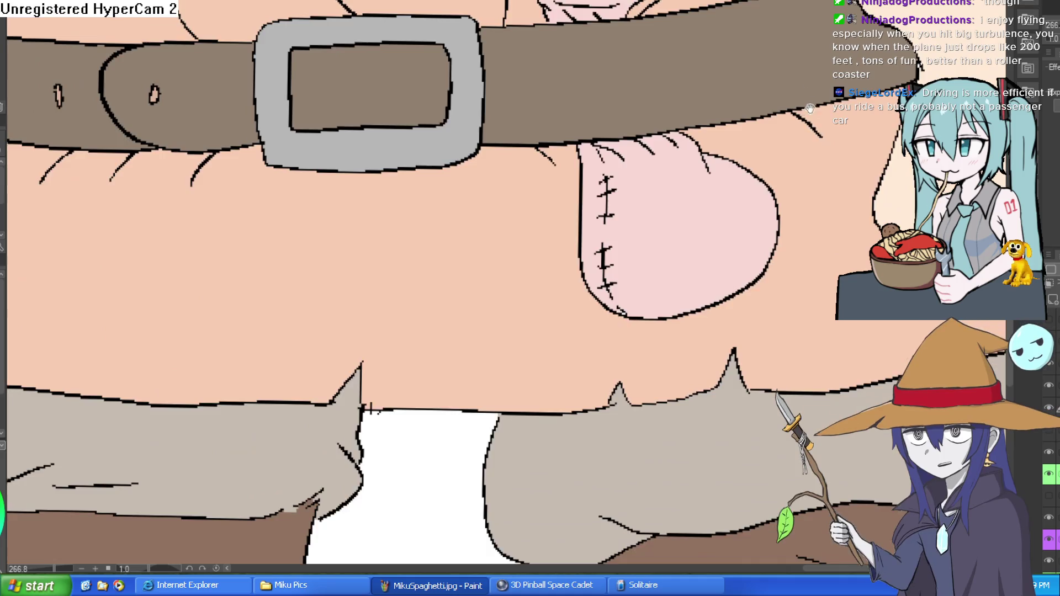
pyautogui.moveTo(810, 108)
pyautogui.mouseDown()
pyautogui.moveTo(743, 65)
pyautogui.moveTo(727, 141)
pyautogui.mouseUp()
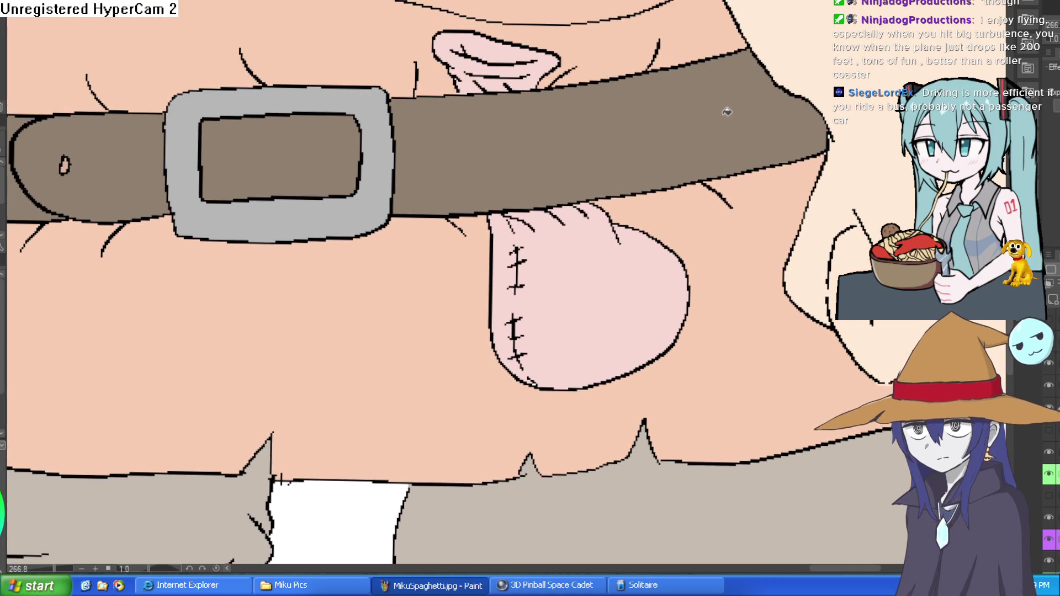
pyautogui.scroll(-3, 682, 121)
pyautogui.scroll(-3, 682, 121)
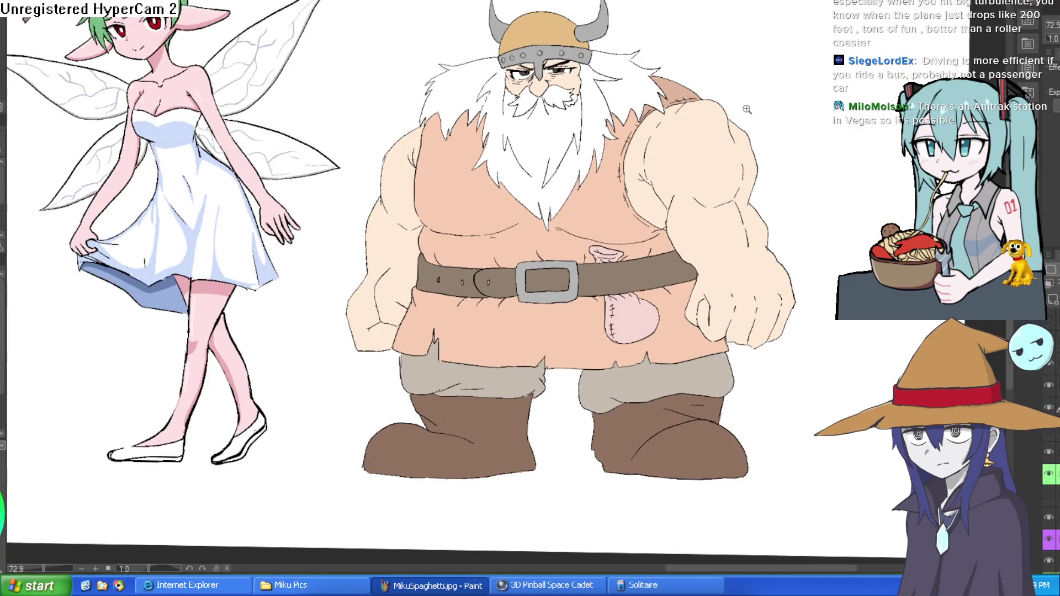
pyautogui.moveTo(713, 145); pyautogui.dragTo(703, 137)
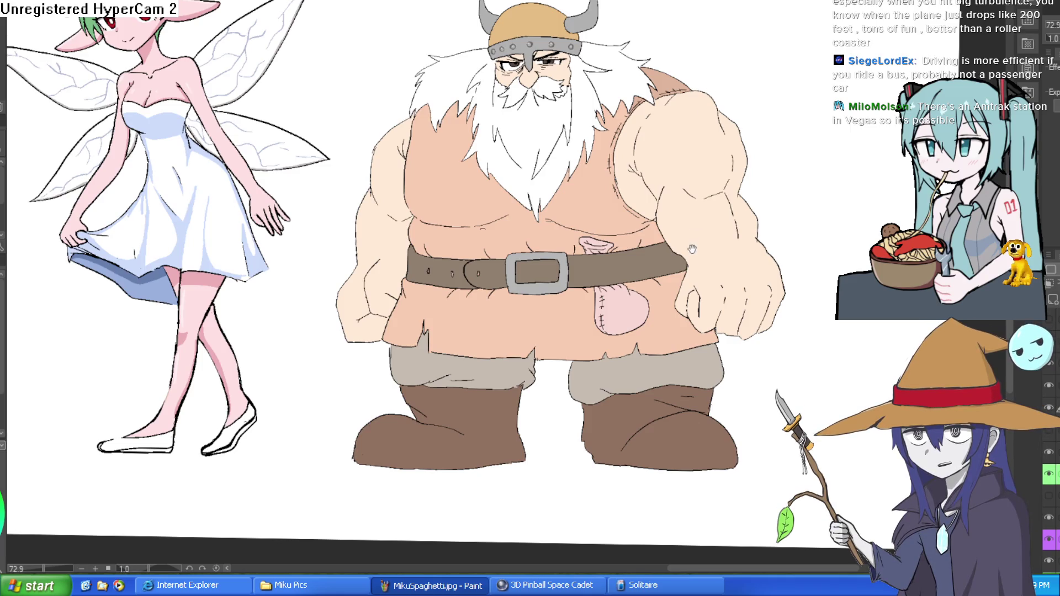
pyautogui.scroll(5, 639, 121)
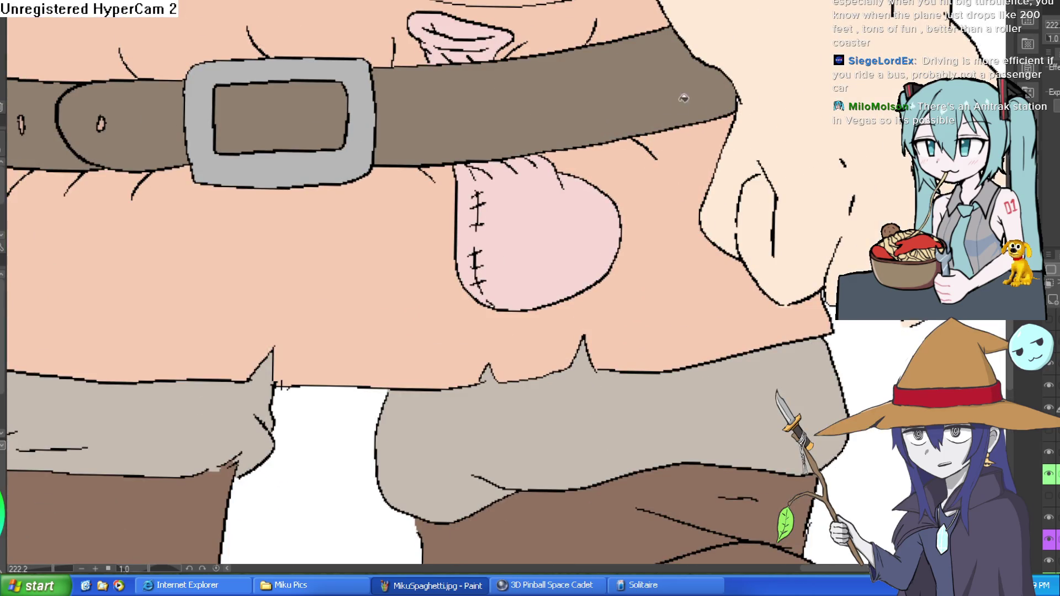
pyautogui.scroll(-3, 791, 107)
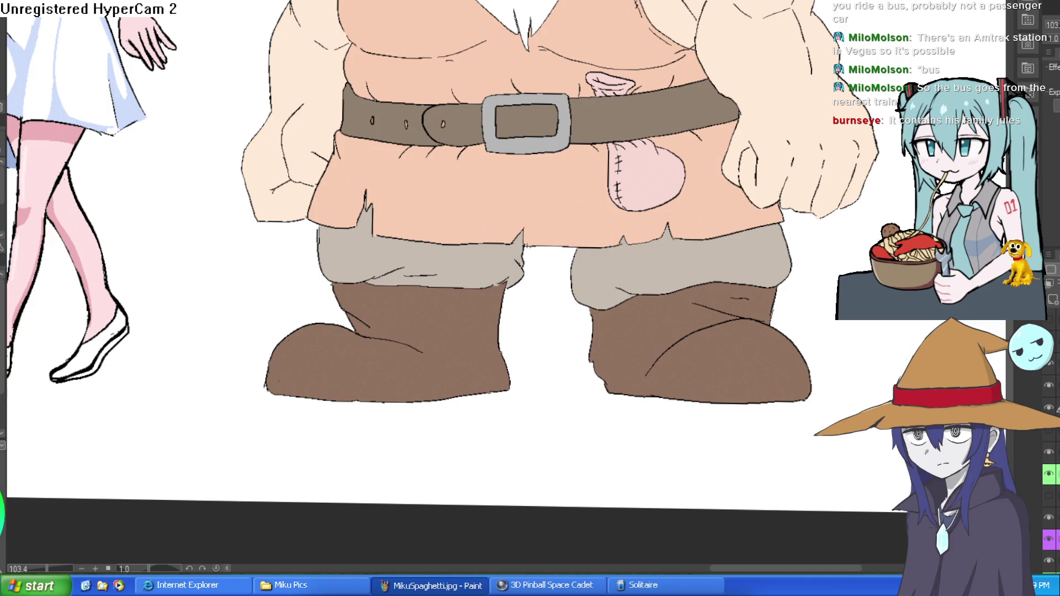
pyautogui.moveTo(934, 75); pyautogui.dragTo(820, 228)
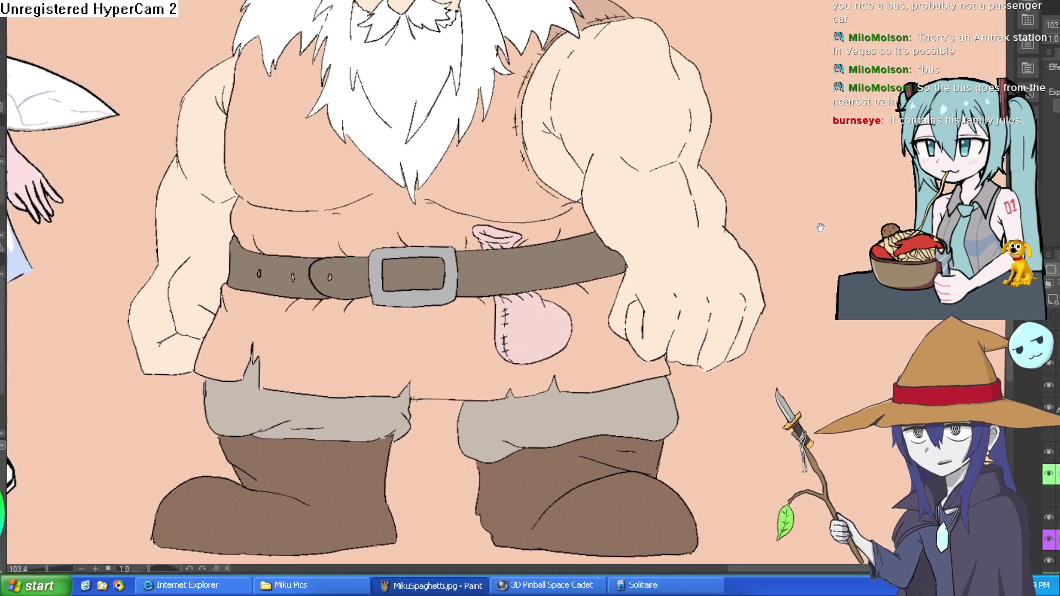
# Step: Zoom from the arm down to the belt, framing the buckle and stitched pouch closely
pyautogui.scroll(-3, 820, 227)
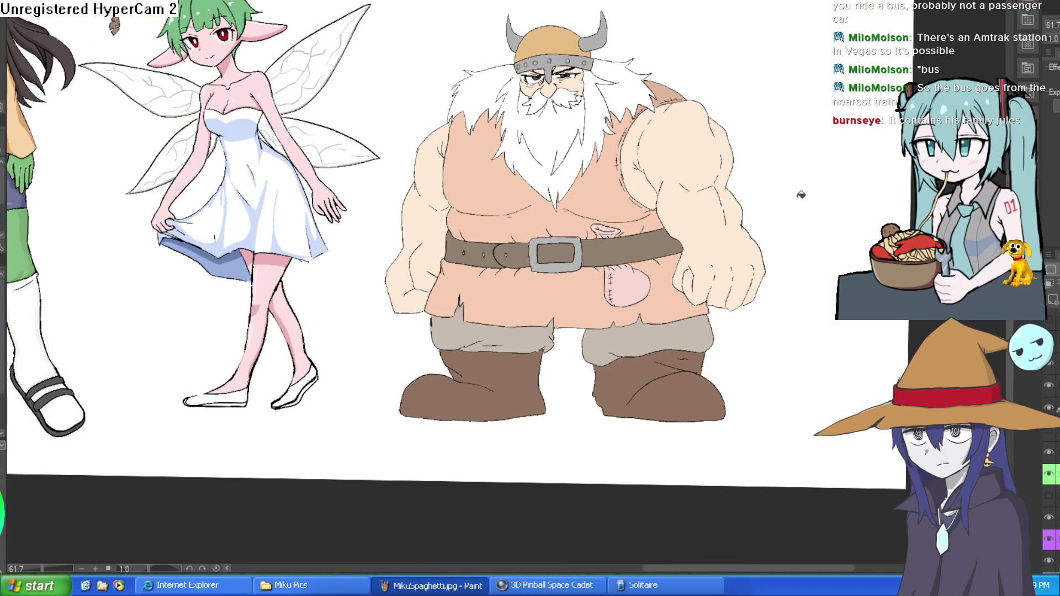
pyautogui.click(686, 123)
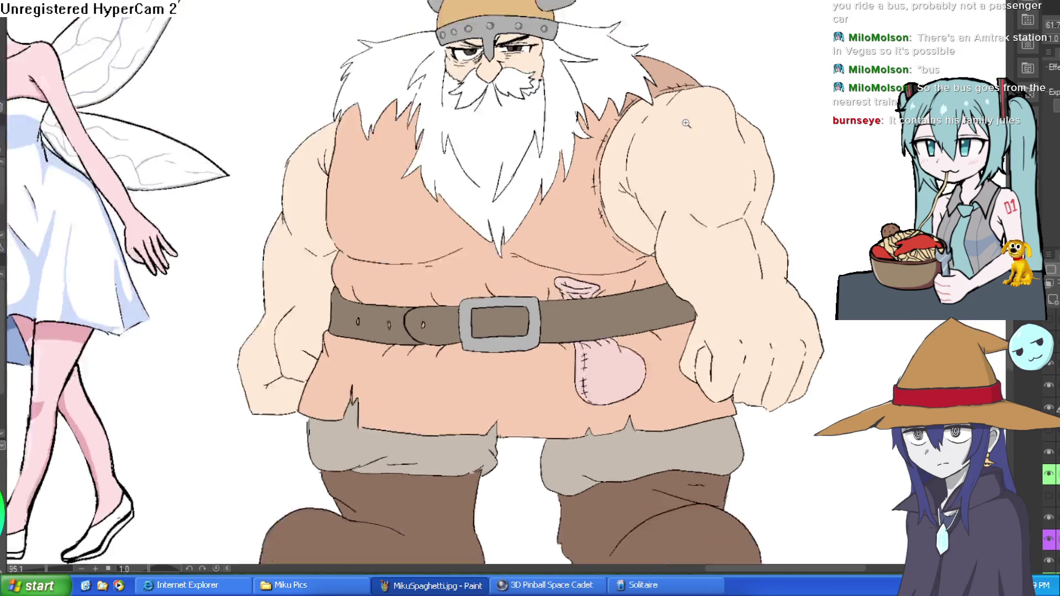
pyautogui.click(685, 296)
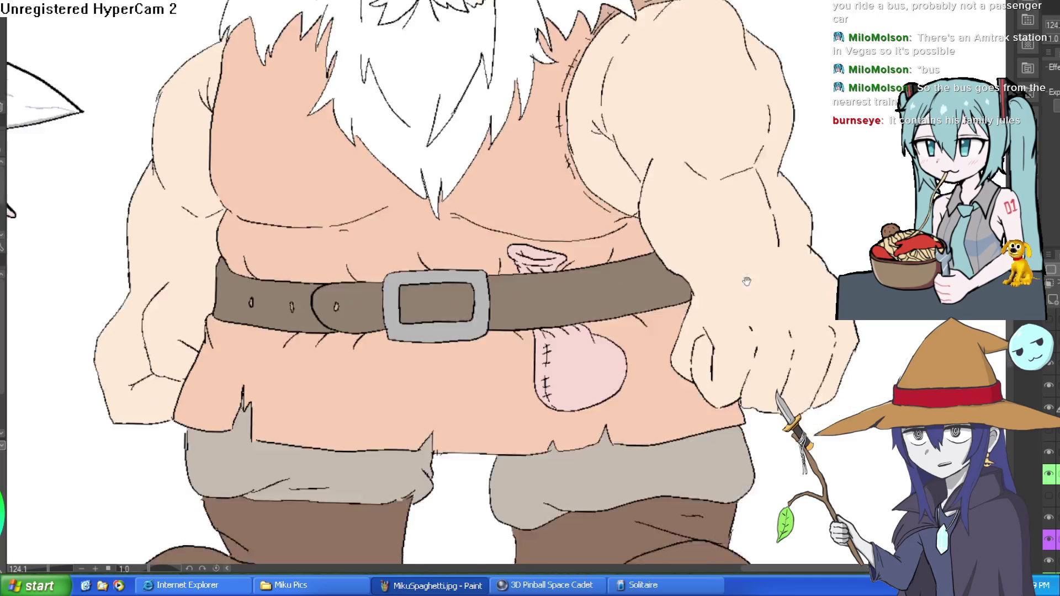
pyautogui.scroll(-5, 616, 158)
pyautogui.scroll(2, 616, 159)
pyautogui.scroll(3, 616, 158)
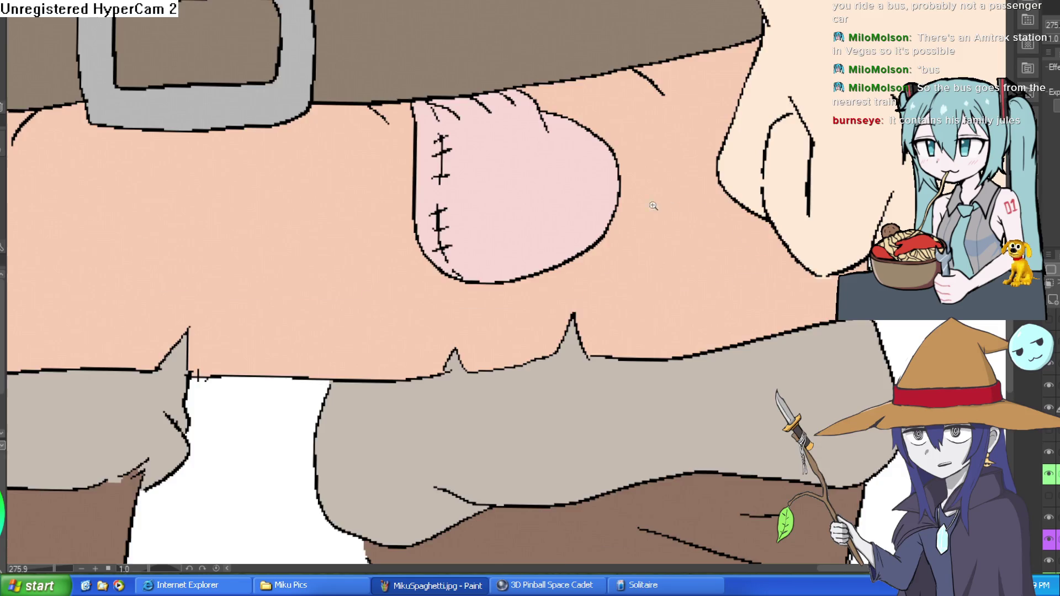
pyautogui.scroll(-3, 656, 206)
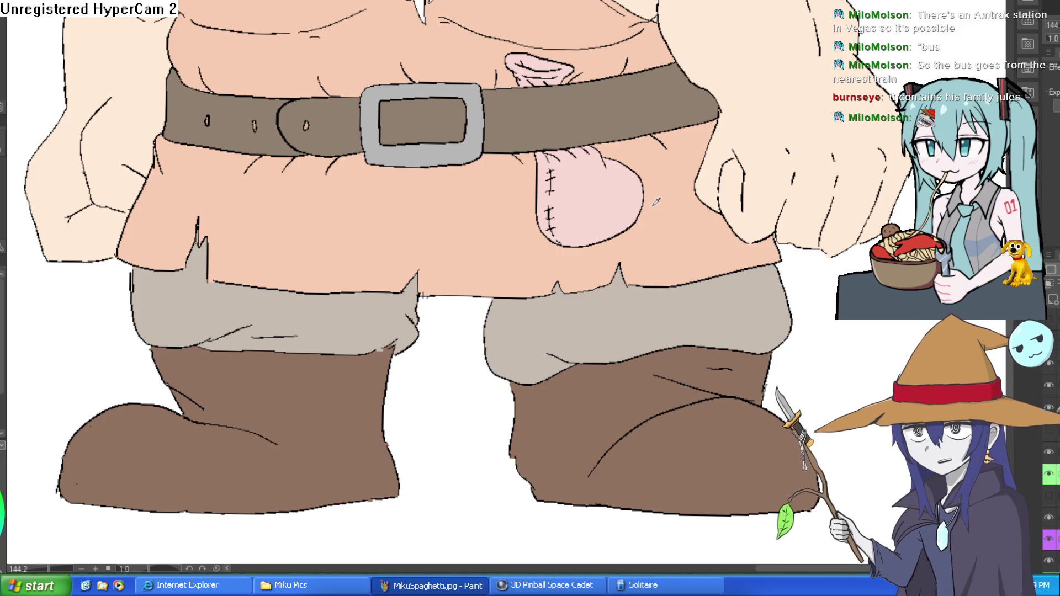
pyautogui.moveTo(620, 180); pyautogui.dragTo(616, 220)
pyautogui.scroll(5, 616, 220)
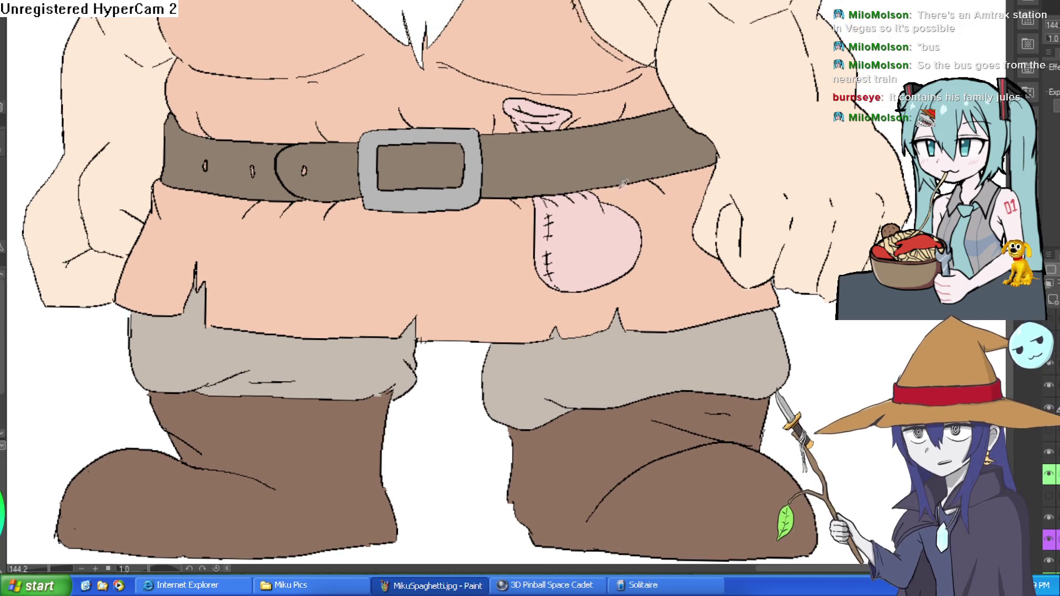
pyautogui.scroll(-2, 618, 184)
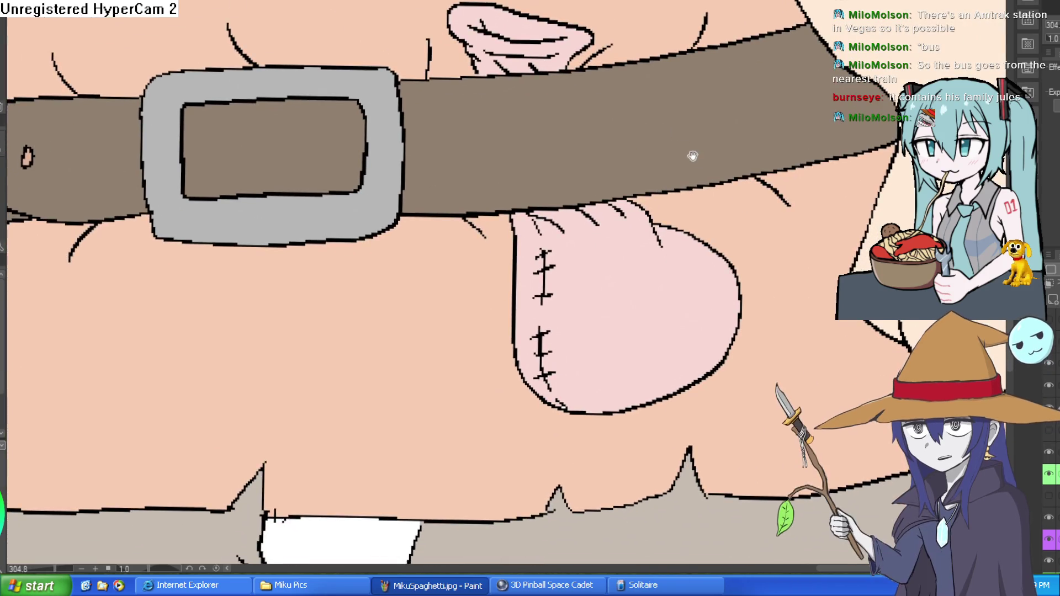
pyautogui.scroll(2, 690, 165)
pyautogui.scroll(-1, 656, 275)
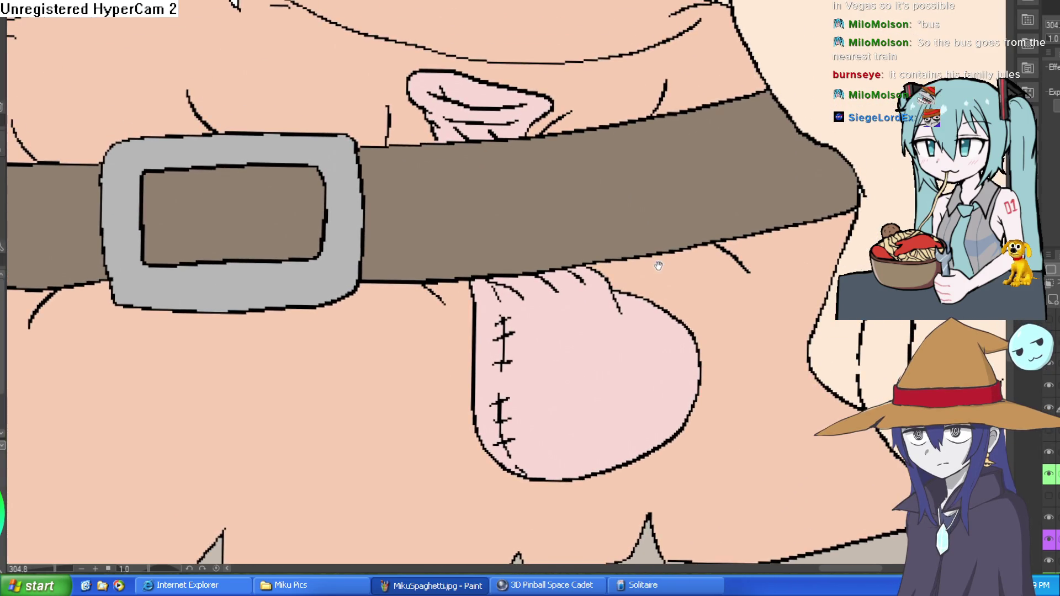
# Step: Try filling the stitched pouch and its top brown, then undo
pyautogui.scroll(1, 658, 264)
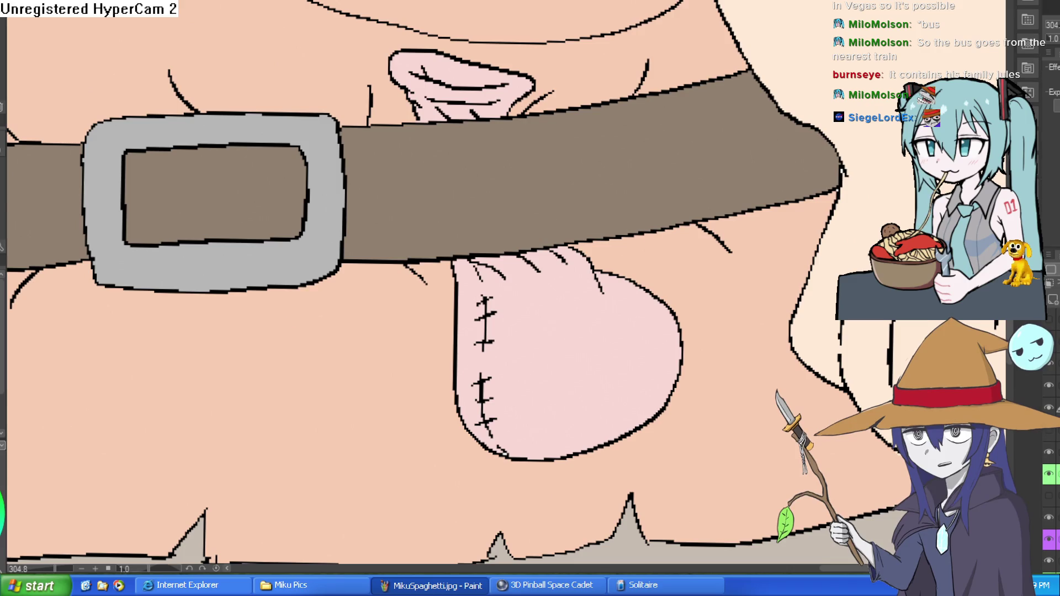
pyautogui.click(557, 289)
pyautogui.click(510, 84)
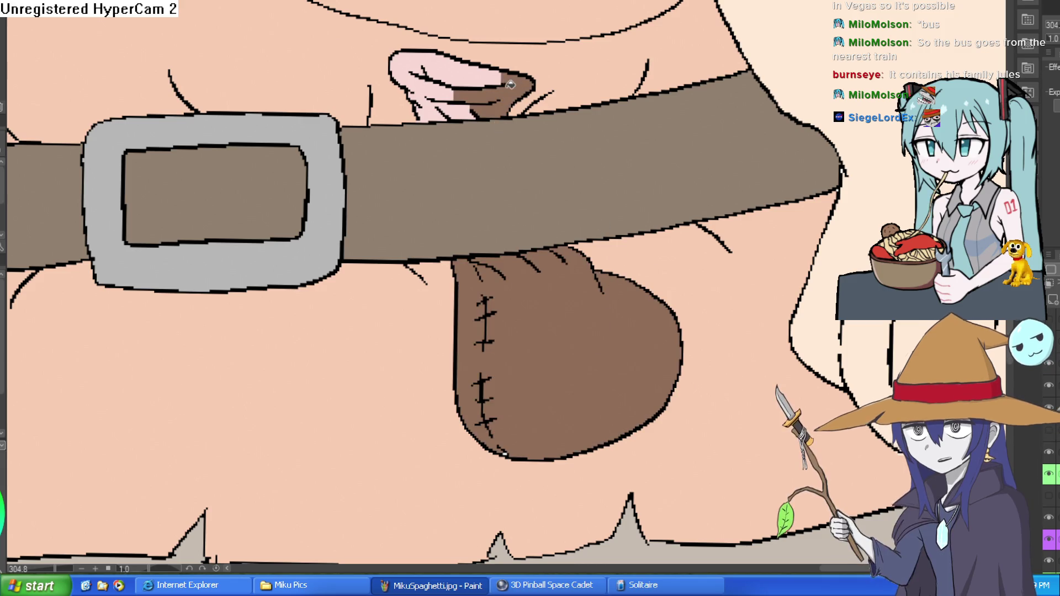
pyautogui.hotkey('ctrl', 'z')
pyautogui.hotkey('ctrl', 'z')
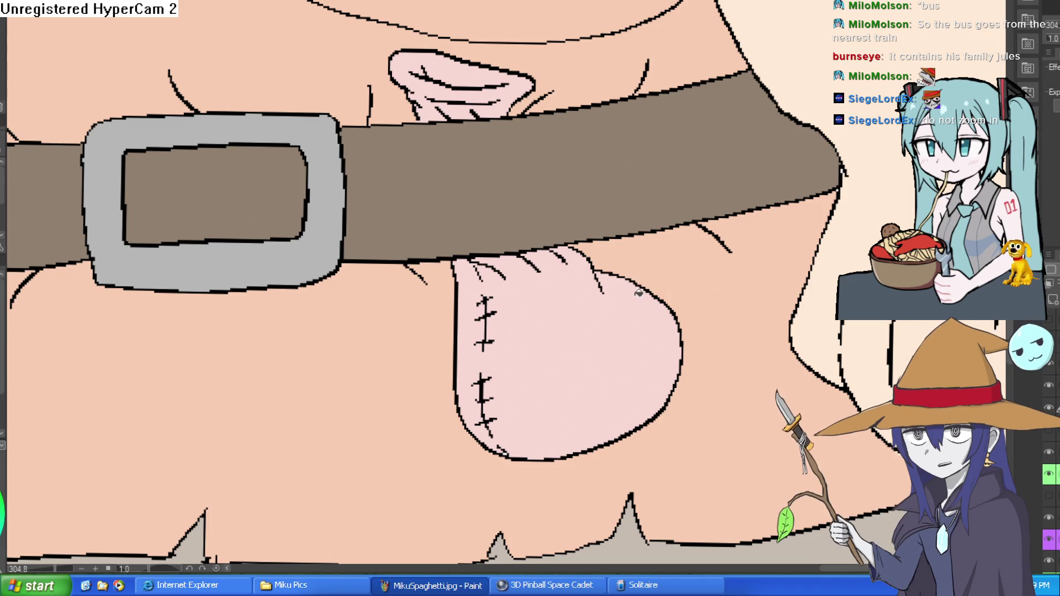
# Step: Fill the stitched pouch and every pink gap in its gathered top grey-brown
pyautogui.click(601, 339)
pyautogui.click(491, 103)
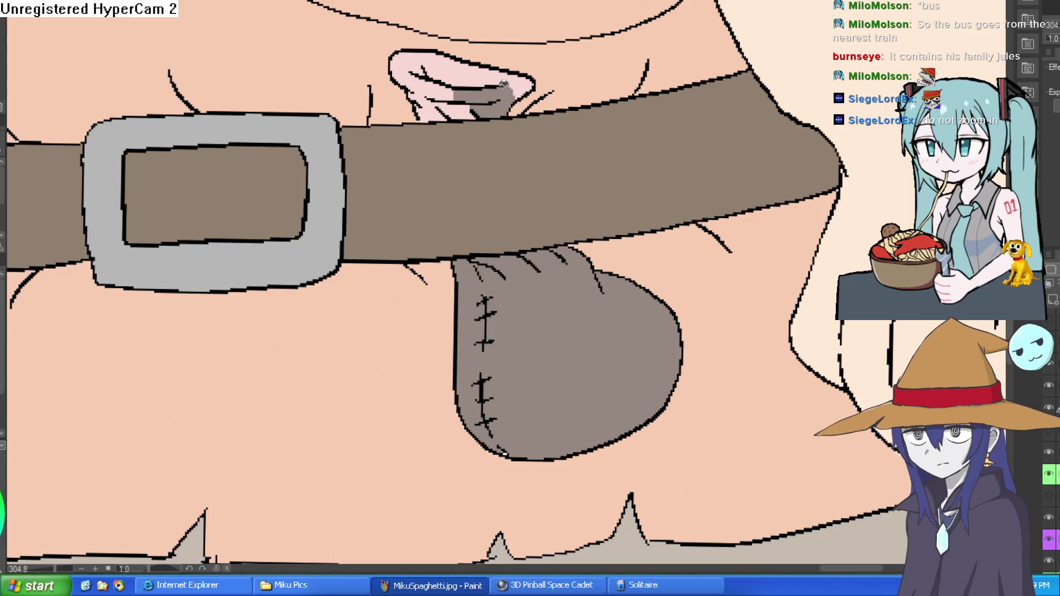
pyautogui.click(516, 83)
pyautogui.click(442, 66)
pyautogui.click(460, 97)
pyautogui.click(442, 91)
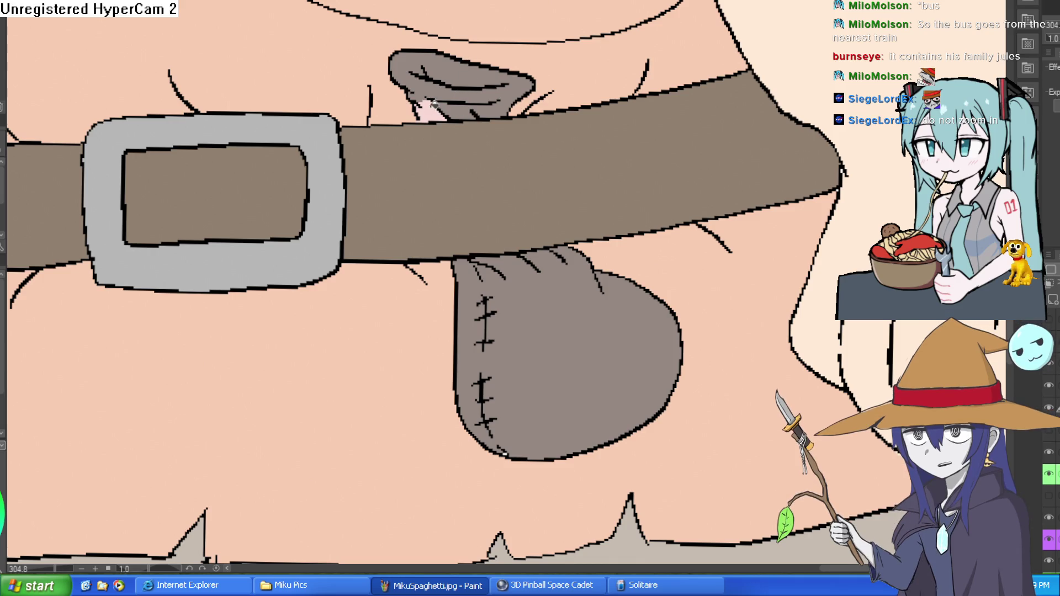
pyautogui.click(435, 104)
pyautogui.scroll(5, 423, 102)
pyautogui.scroll(-6, 401, 120)
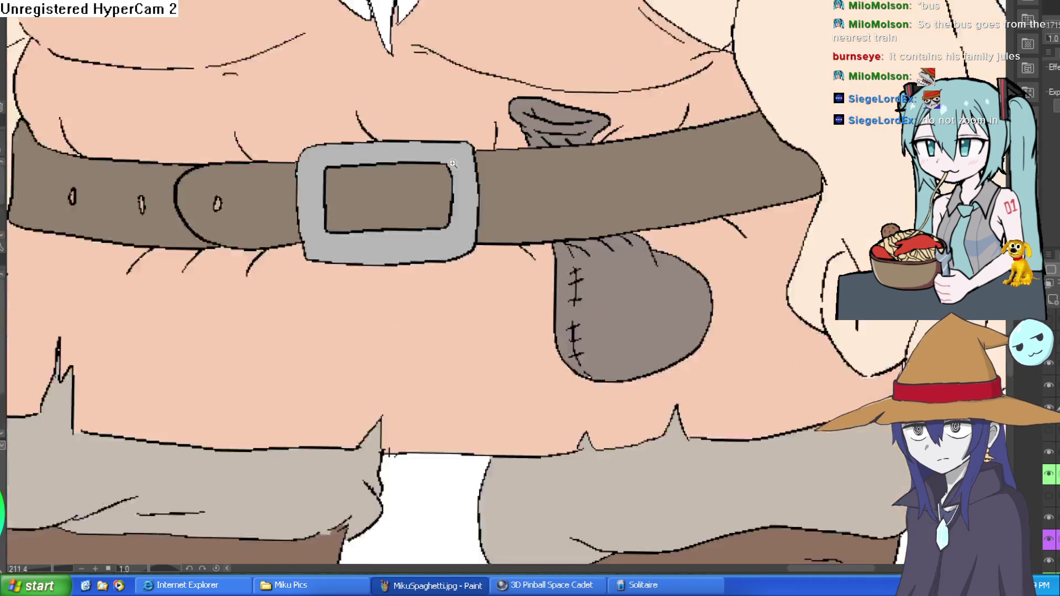
pyautogui.scroll(-3, 641, 147)
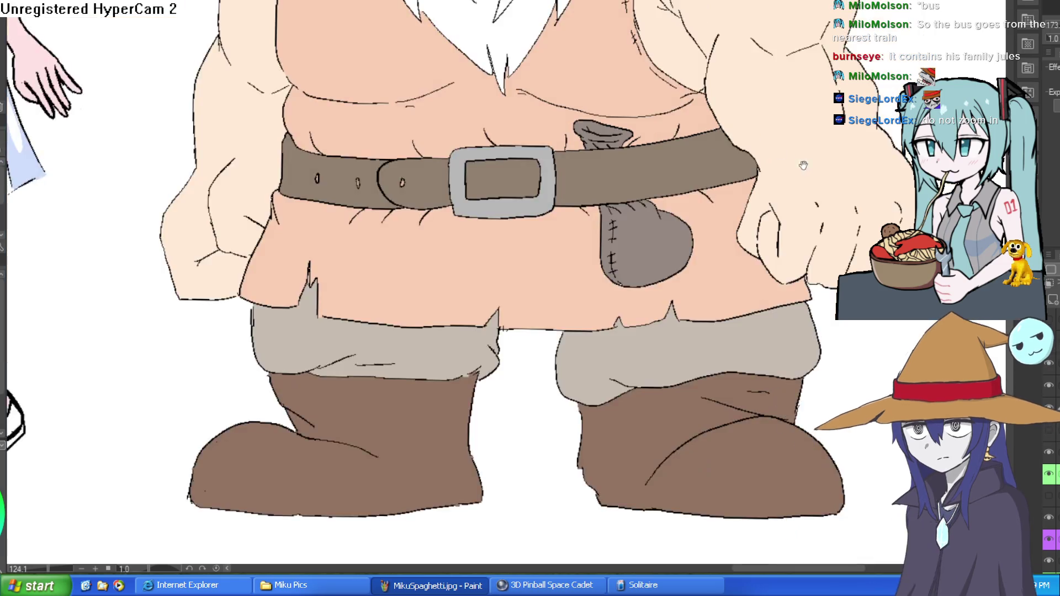
pyautogui.scroll(1, 727, 157)
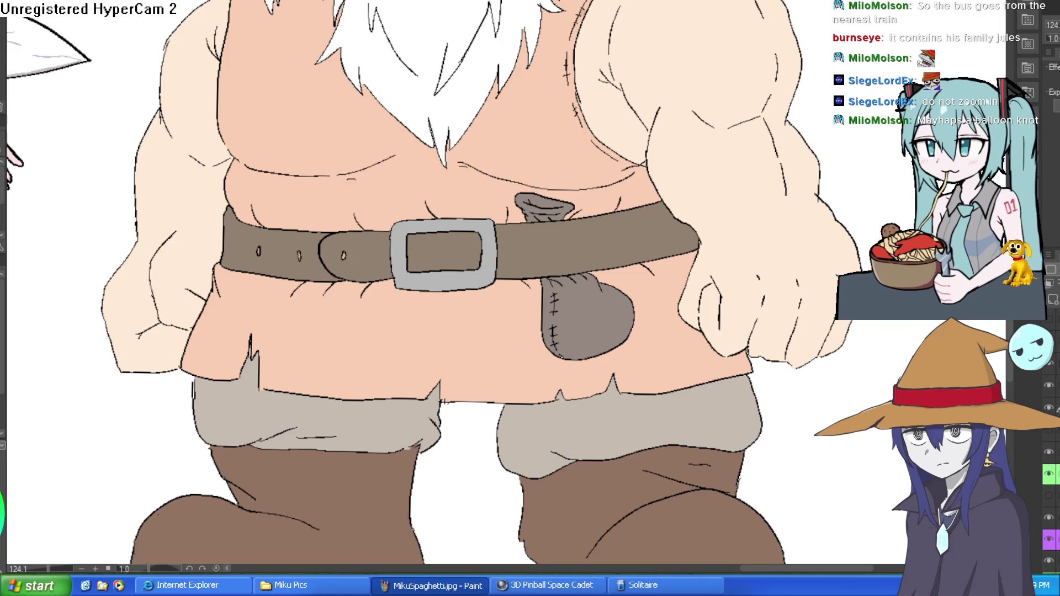
pyautogui.scroll(3, 639, 308)
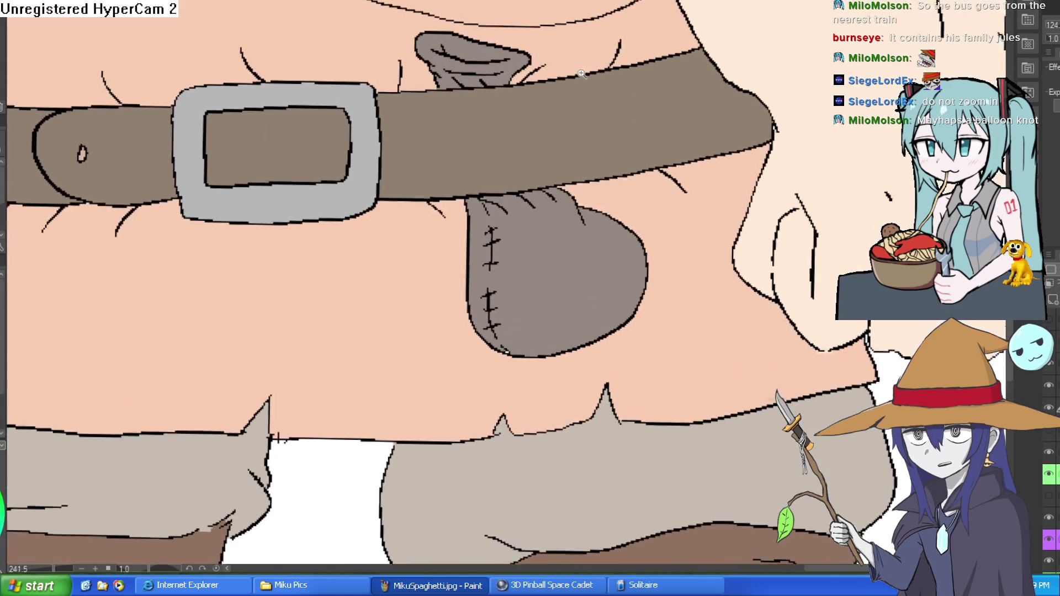
pyautogui.moveTo(582, 74); pyautogui.dragTo(565, 98)
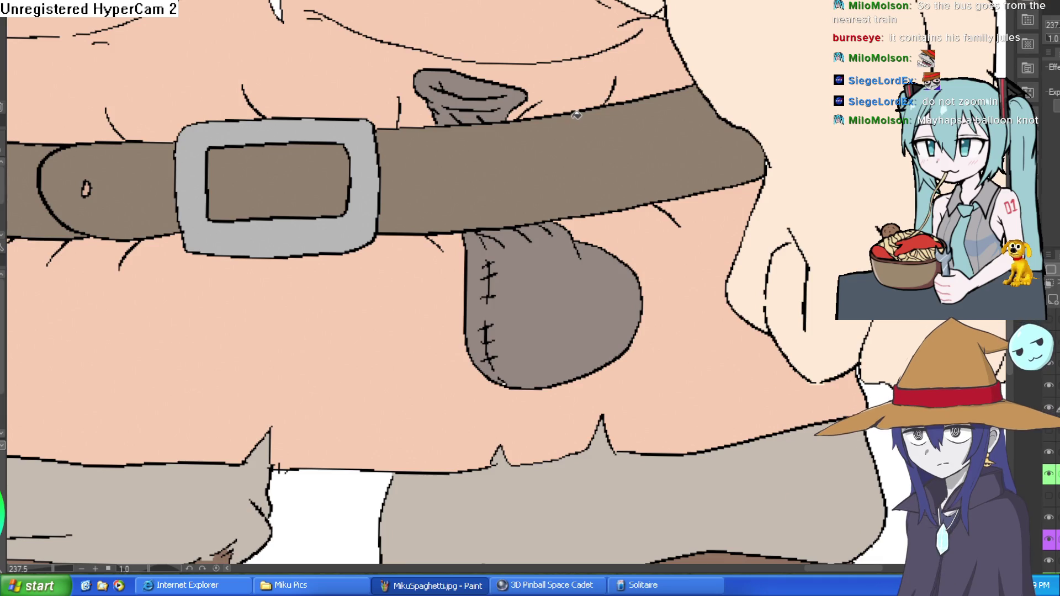
pyautogui.scroll(-4, 569, 132)
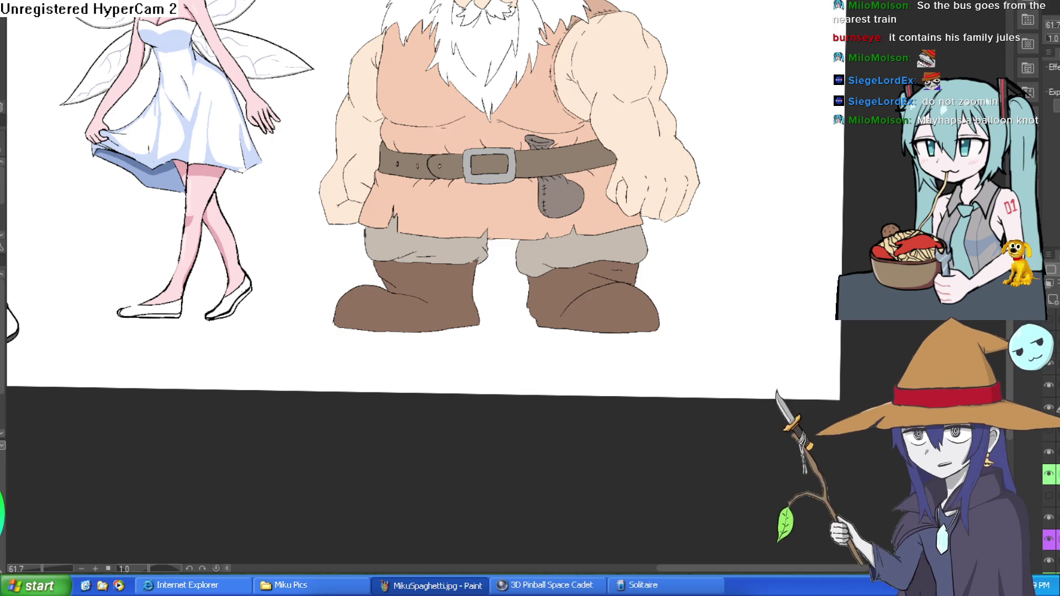
pyautogui.scroll(3, 551, 28)
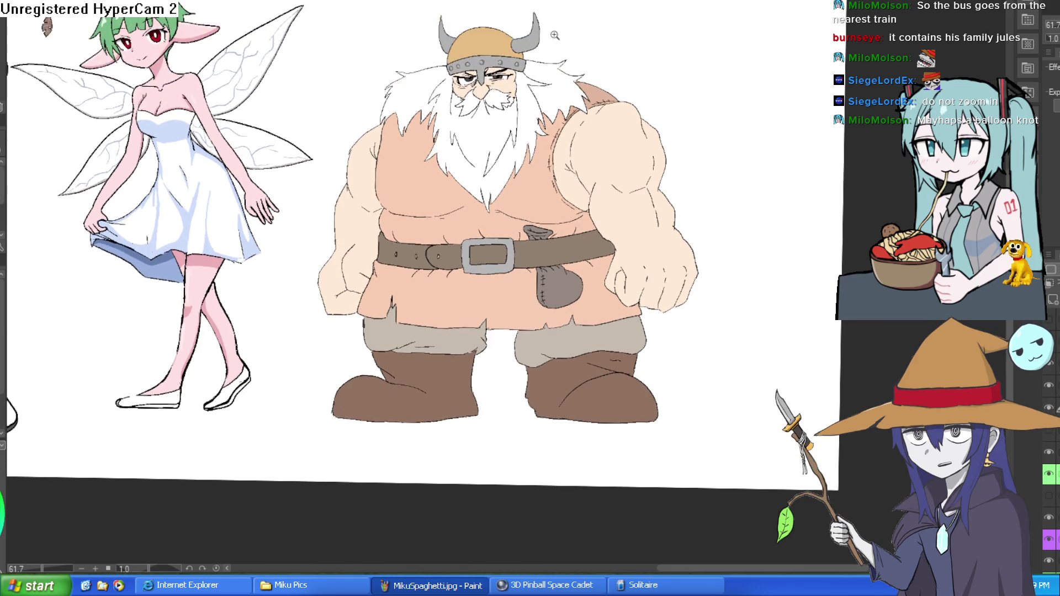
# Step: Rotate onto the eye and brush light grey over the brow and line left of the iris
pyautogui.scroll(5, 551, 28)
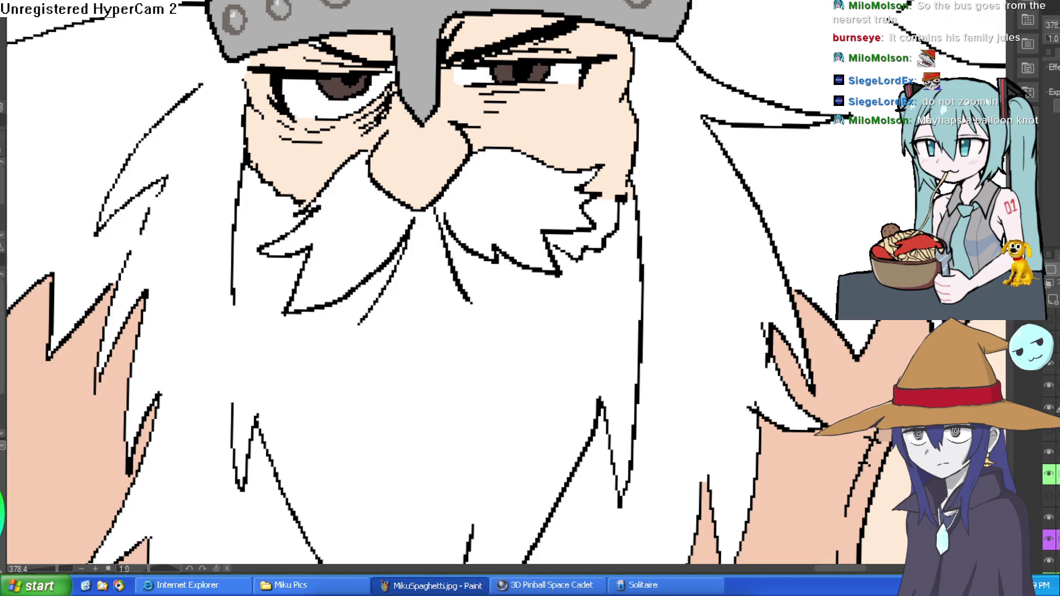
pyautogui.scroll(2, 32, 76)
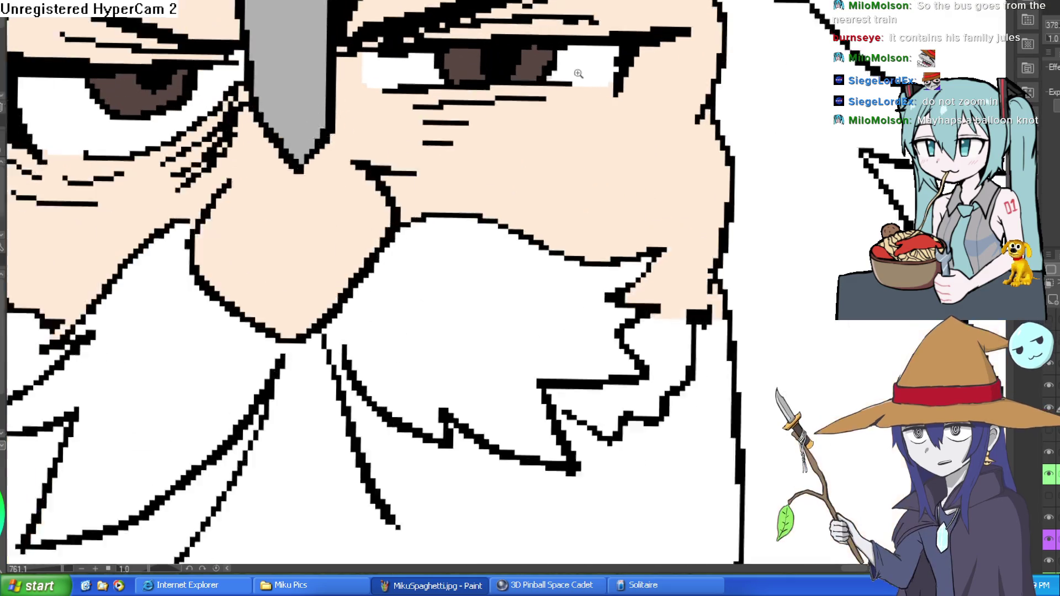
pyautogui.moveTo(575, 74); pyautogui.dragTo(477, 43)
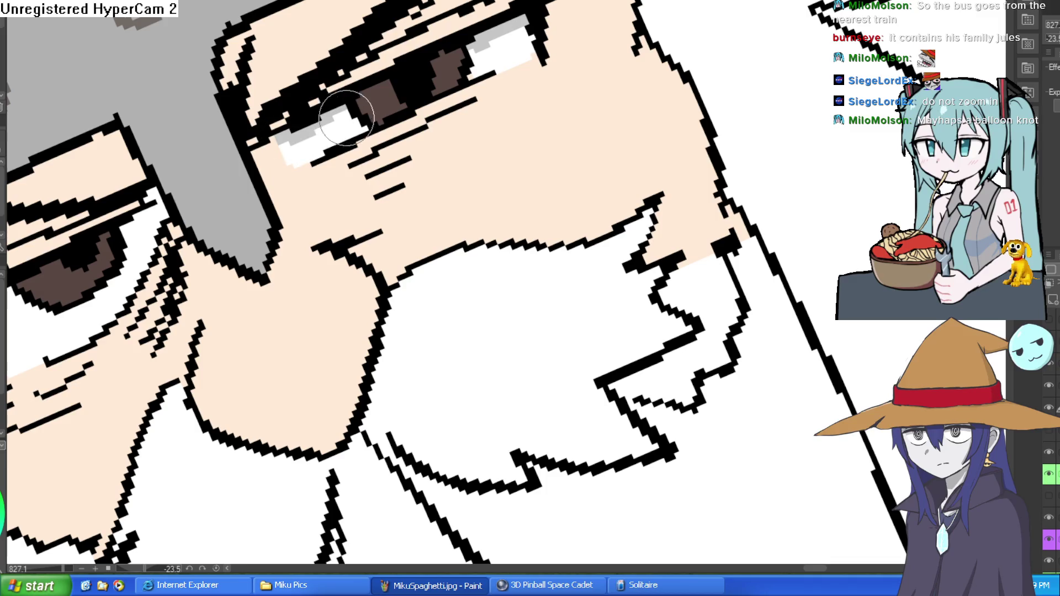
pyautogui.moveTo(285, 141); pyautogui.dragTo(646, 5)
pyautogui.moveTo(520, 43); pyautogui.dragTo(478, 72)
pyautogui.moveTo(367, 131)
pyautogui.mouseDown()
pyautogui.moveTo(309, 166)
pyautogui.moveTo(378, 126)
pyautogui.mouseUp()
pyautogui.scroll(-8, 378, 126)
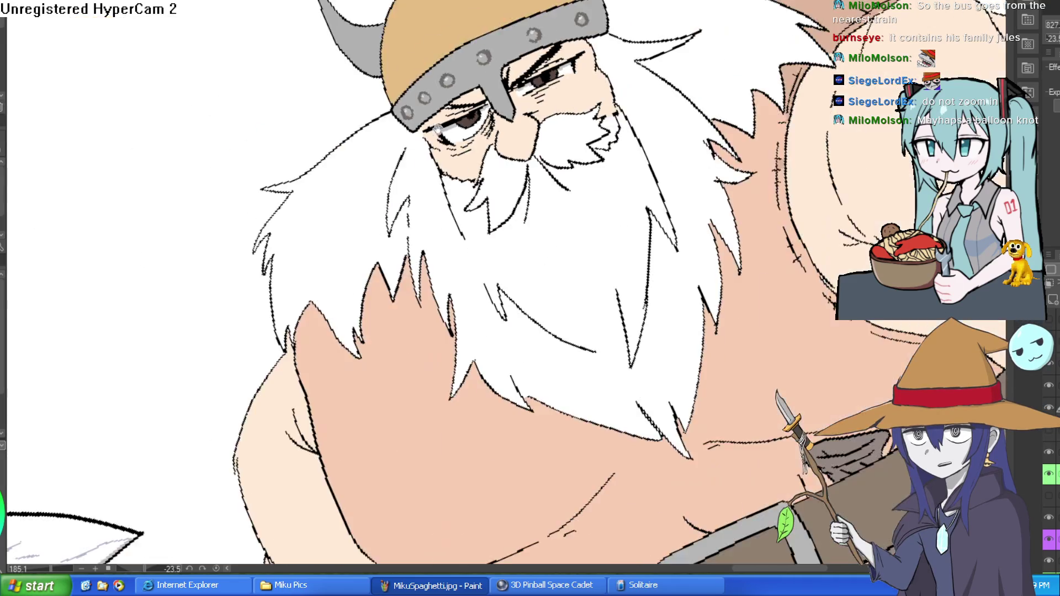
pyautogui.scroll(-4, 712, 174)
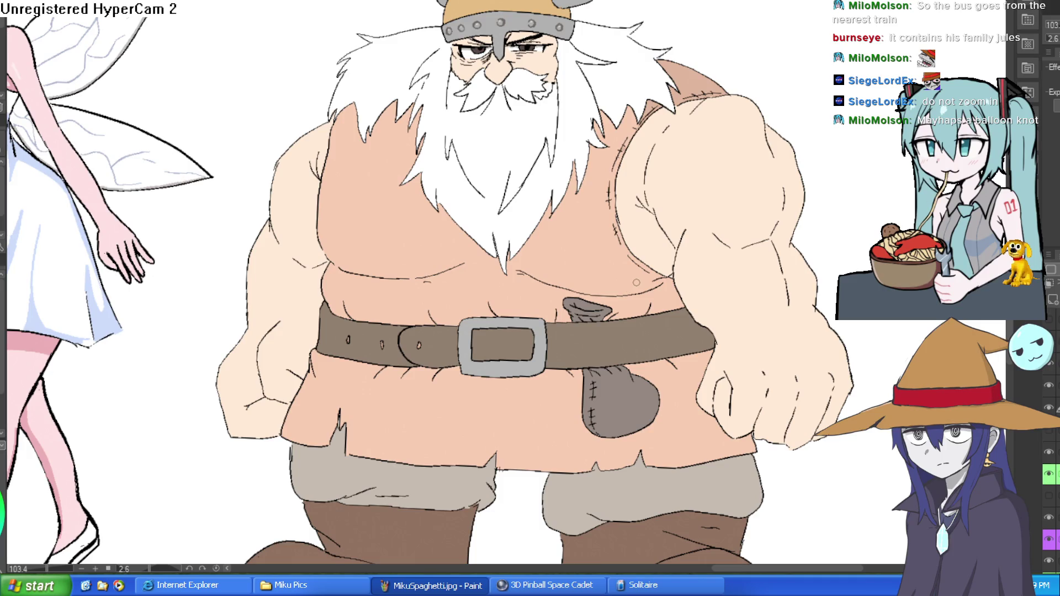
pyautogui.hotkey('ctrl', 'shift', 'n')
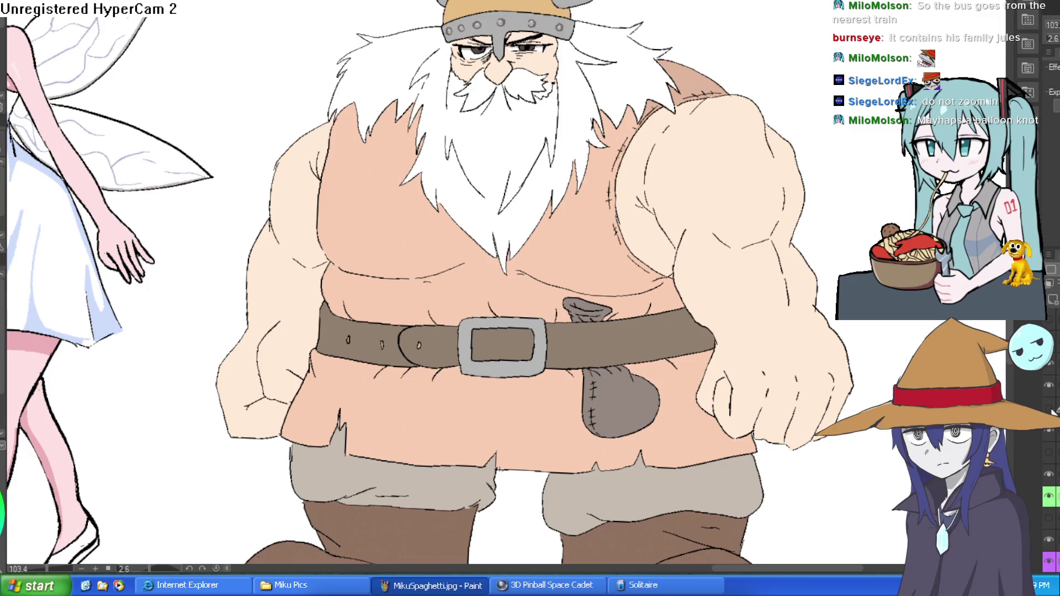
pyautogui.click(1050, 431)
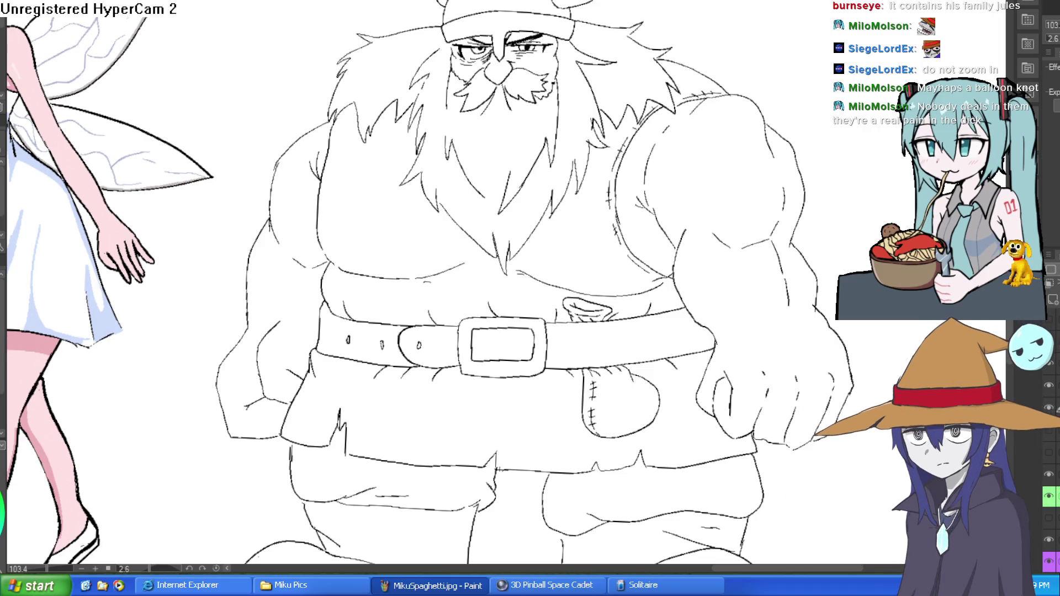
pyautogui.click(1050, 431)
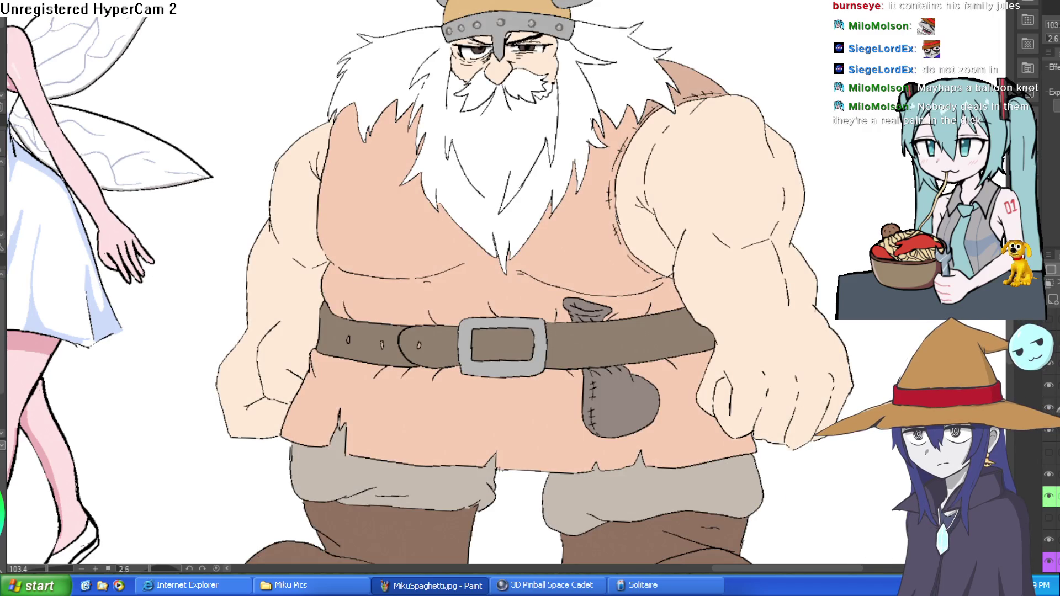
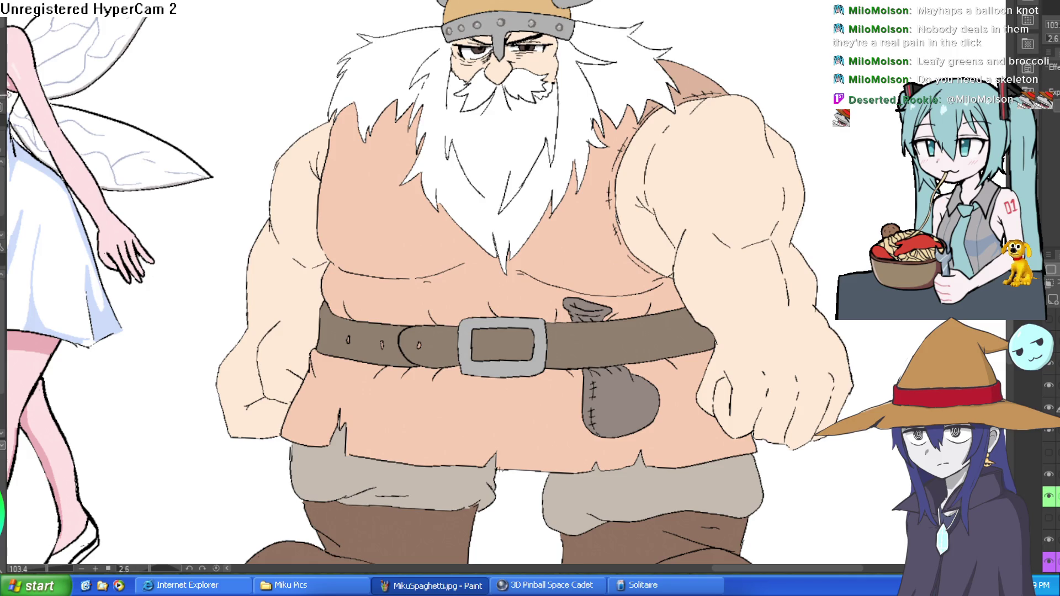
# Step: Zoom in on the upper arm and draw brown pencil lines down its inner edge
pyautogui.scroll(5, 648, 34)
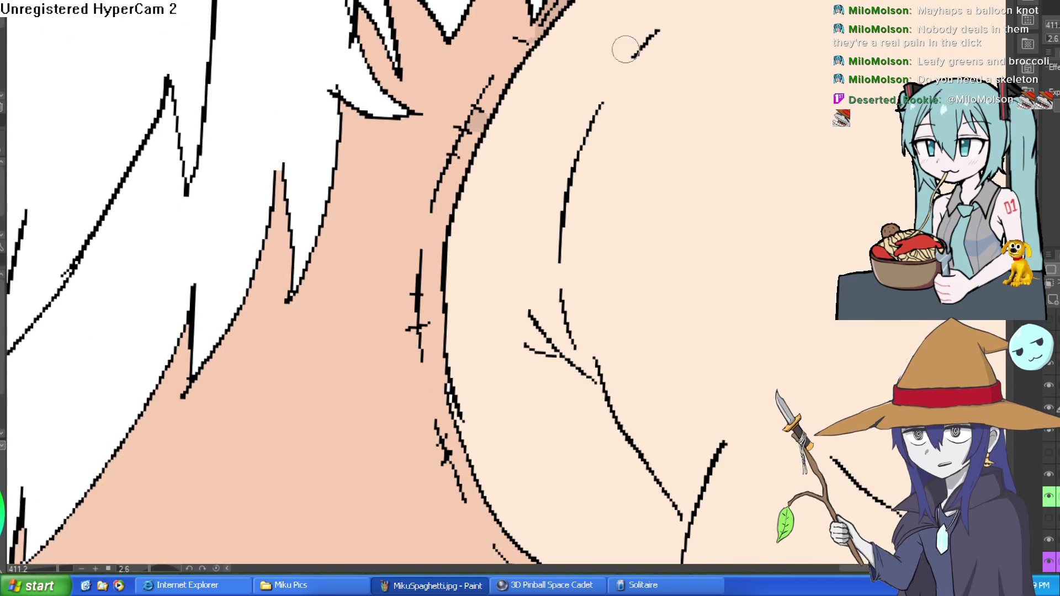
pyautogui.scroll(-4, 627, 43)
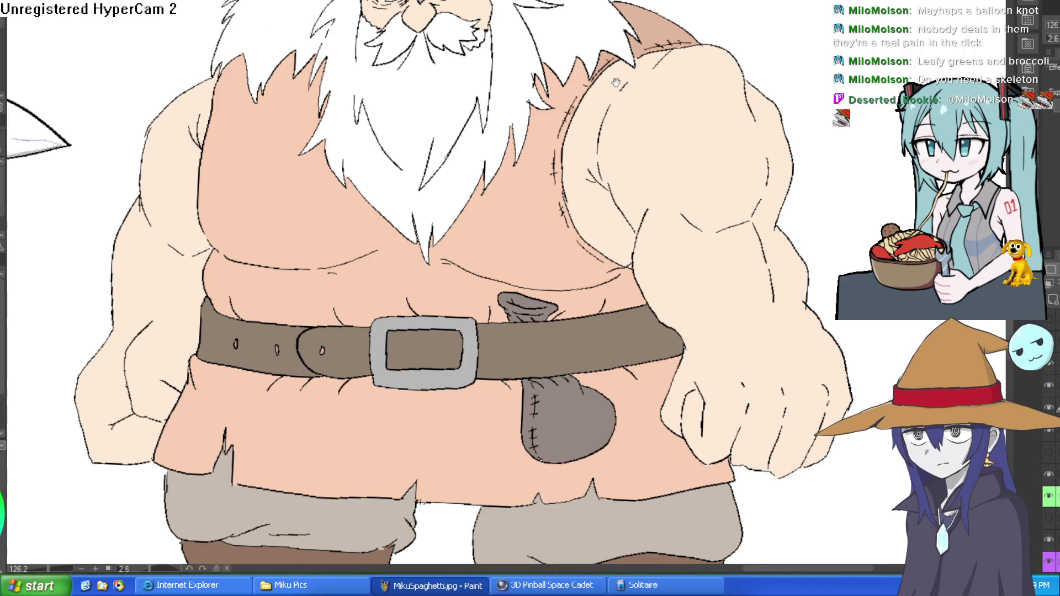
pyautogui.moveTo(617, 83); pyautogui.dragTo(602, 73)
pyautogui.click(602, 72)
pyautogui.moveTo(606, 33)
pyautogui.mouseDown()
pyautogui.moveTo(577, 62)
pyautogui.moveTo(529, 219)
pyautogui.moveTo(579, 312)
pyautogui.moveTo(616, 317)
pyautogui.mouseUp()
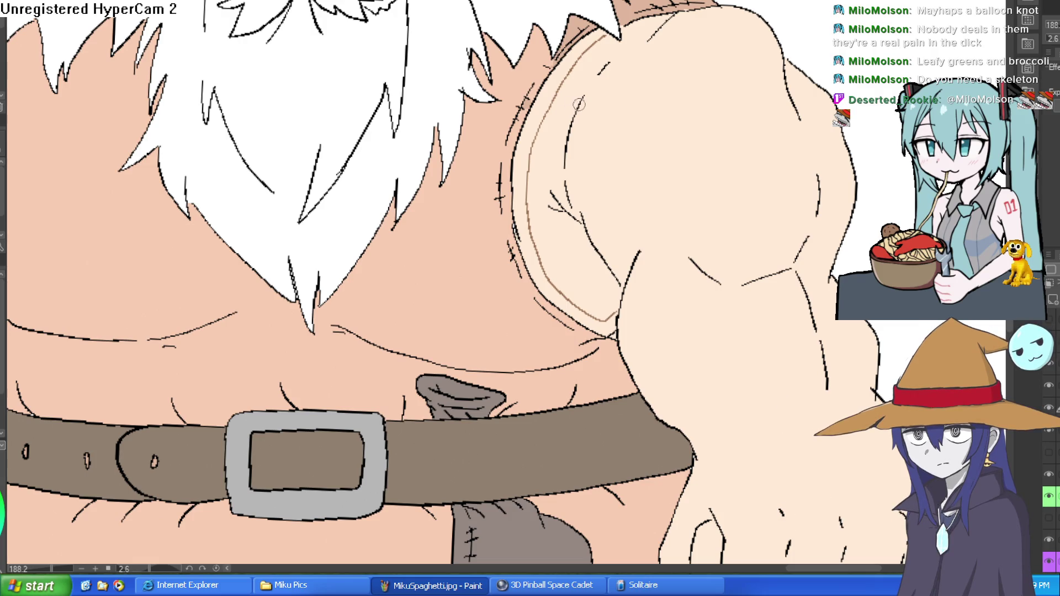
pyautogui.moveTo(580, 99)
pyautogui.mouseDown()
pyautogui.moveTo(546, 195)
pyautogui.moveTo(600, 260)
pyautogui.moveTo(612, 316)
pyautogui.moveTo(616, 275)
pyautogui.moveTo(564, 201)
pyautogui.moveTo(572, 144)
pyautogui.mouseUp()
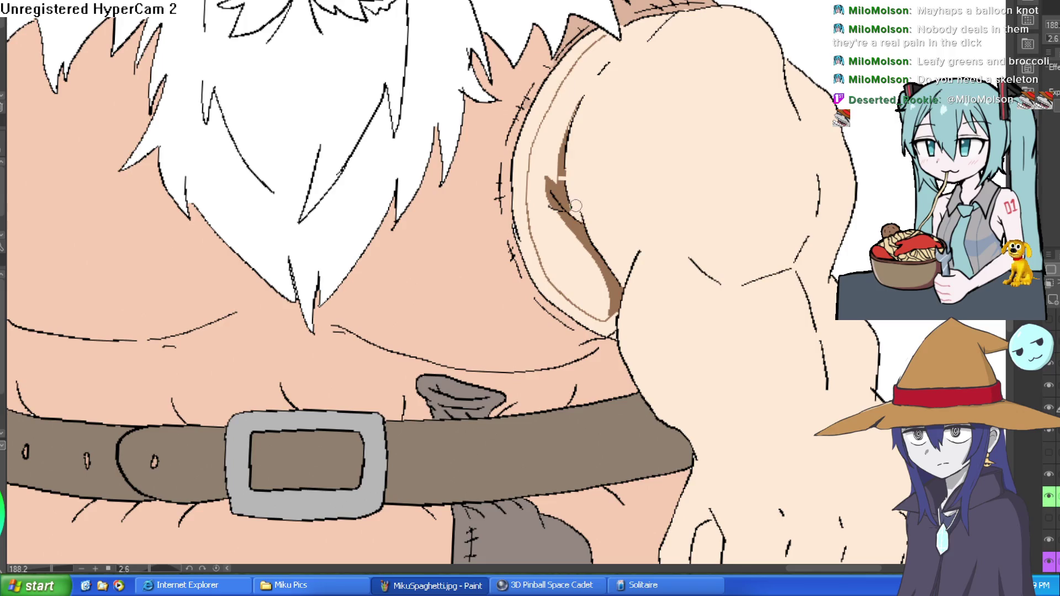
# Step: Extend the shadow line to the arm's top and fill the band and its bottom gap brown
pyautogui.moveTo(581, 104); pyautogui.dragTo(655, 35)
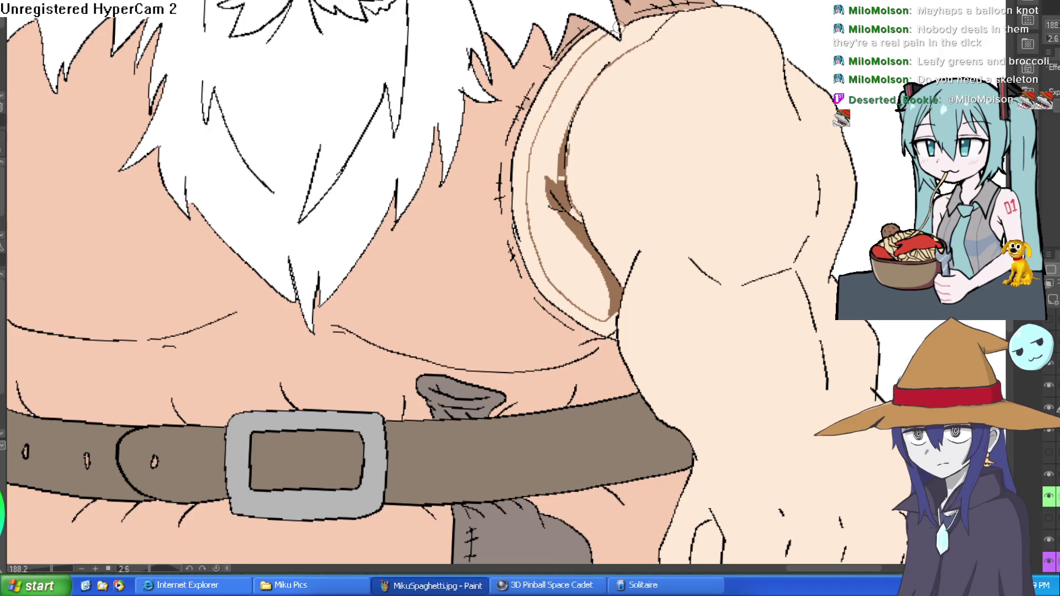
pyautogui.click(596, 32)
pyautogui.click(601, 324)
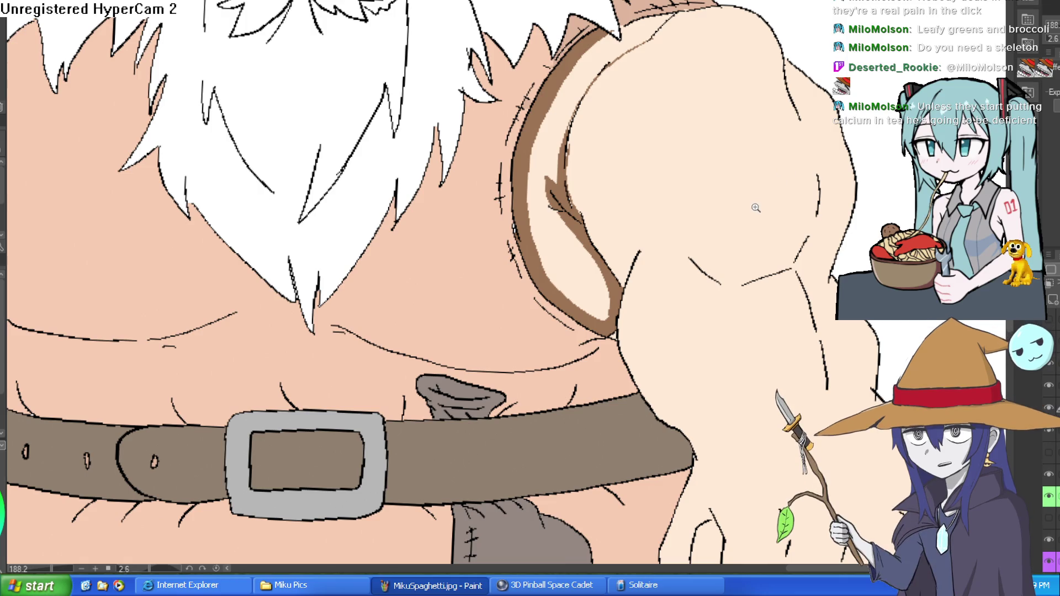
# Step: Outline a brown shadow along the shoulder contour and bucket-fill the area between the strokes
pyautogui.scroll(-3, 544, 33)
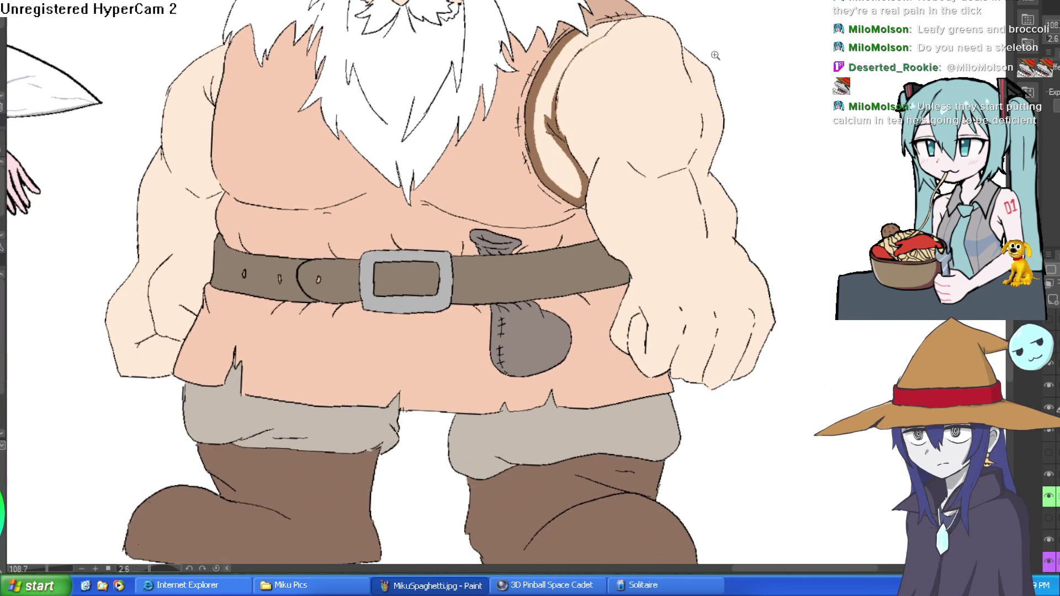
pyautogui.scroll(3, 716, 55)
pyautogui.moveTo(609, 26); pyautogui.dragTo(641, 158)
pyautogui.moveTo(636, 120); pyautogui.dragTo(617, 61)
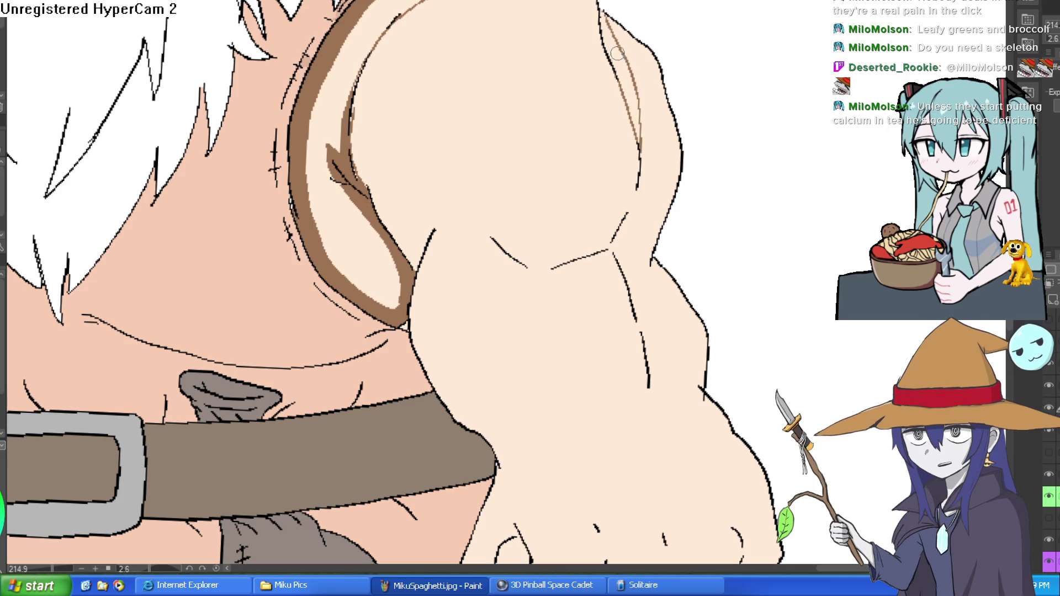
pyautogui.press('g')
pyautogui.click(641, 71)
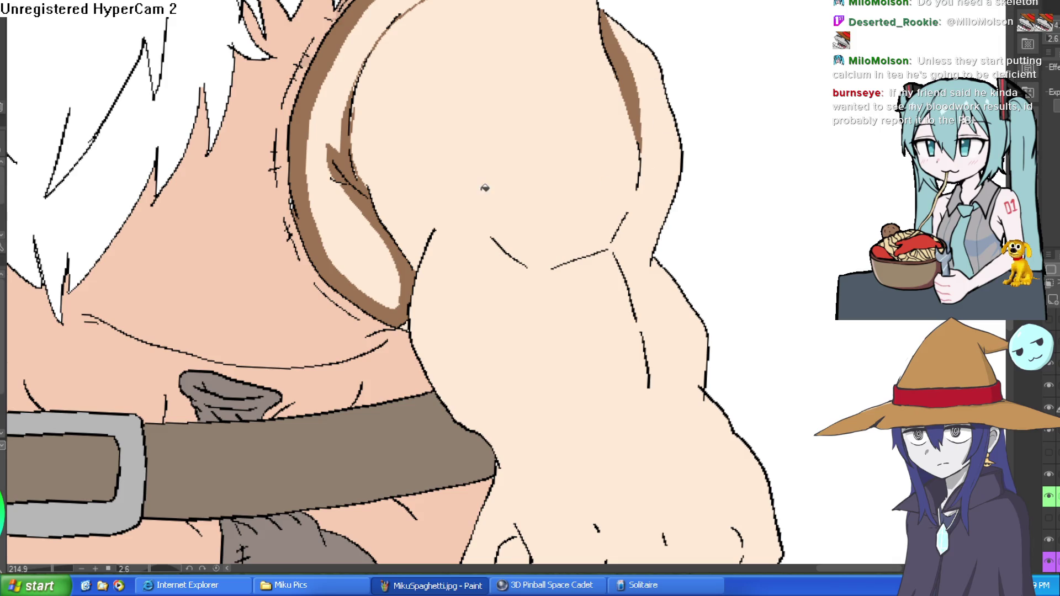
# Step: Draw a brown shadow line along the back edge of the shoulder
pyautogui.scroll(2, 651, 215)
pyautogui.moveTo(651, 215); pyautogui.dragTo(644, 187)
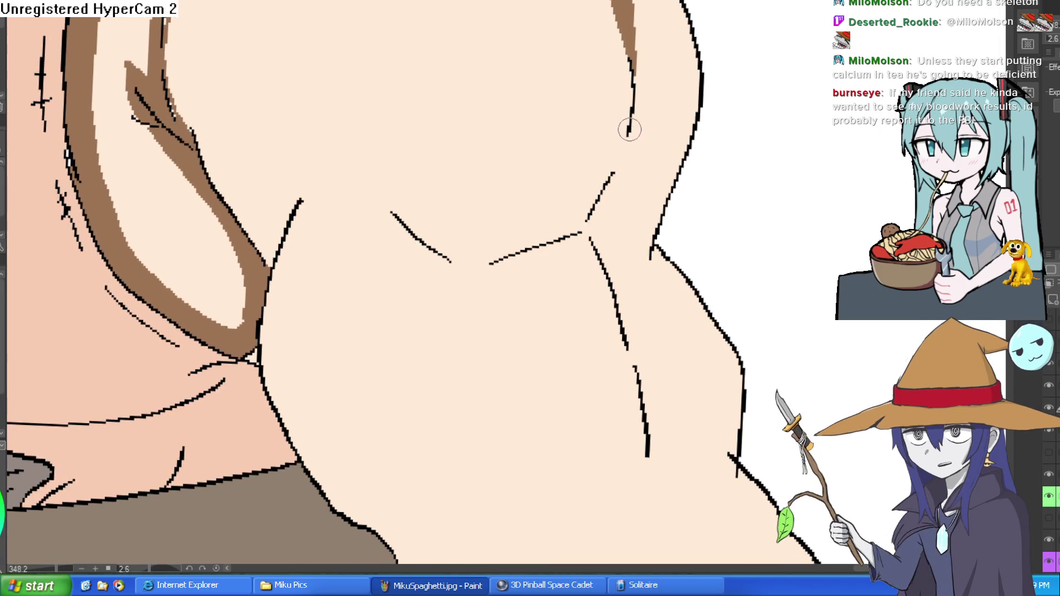
pyautogui.moveTo(629, 134)
pyautogui.mouseDown()
pyautogui.moveTo(649, 420)
pyautogui.moveTo(585, 238)
pyautogui.mouseUp()
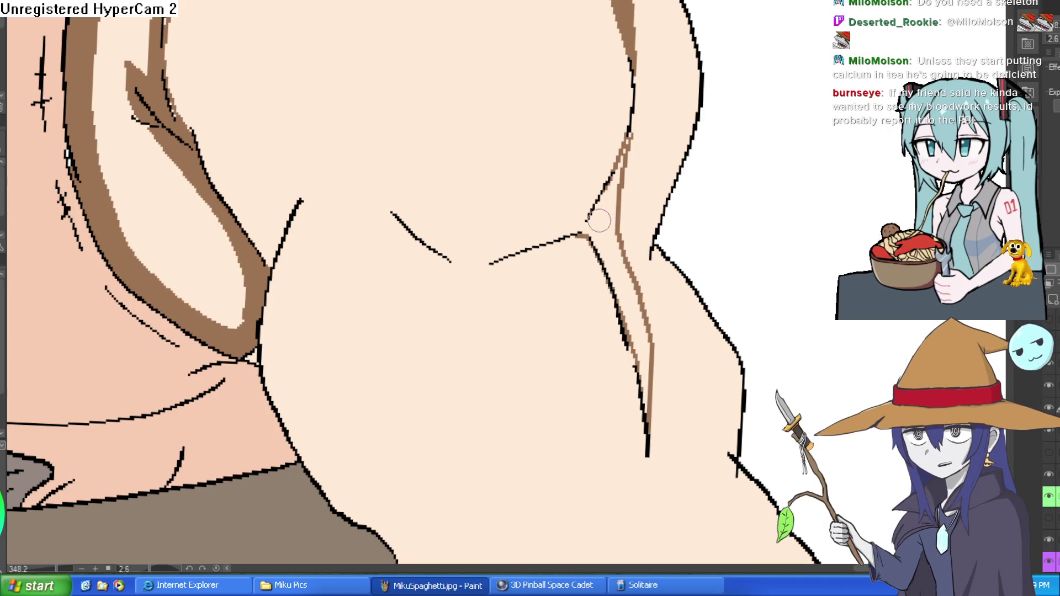
# Step: Zoom in on the fist and draw brown shadow lines along the fingers
pyautogui.hotkey('ctrl', 'alt', '0')
pyautogui.moveTo(717, 229); pyautogui.dragTo(686, 141)
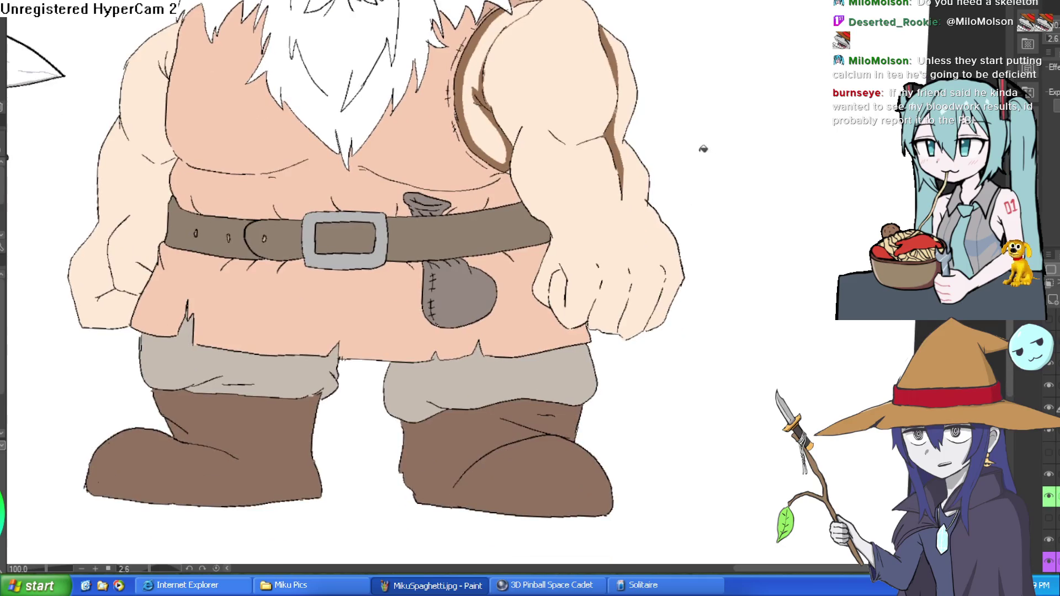
pyautogui.moveTo(638, 259)
pyautogui.mouseDown()
pyautogui.moveTo(604, 252)
pyautogui.moveTo(538, 293)
pyautogui.mouseUp()
pyautogui.moveTo(569, 225); pyautogui.dragTo(515, 413)
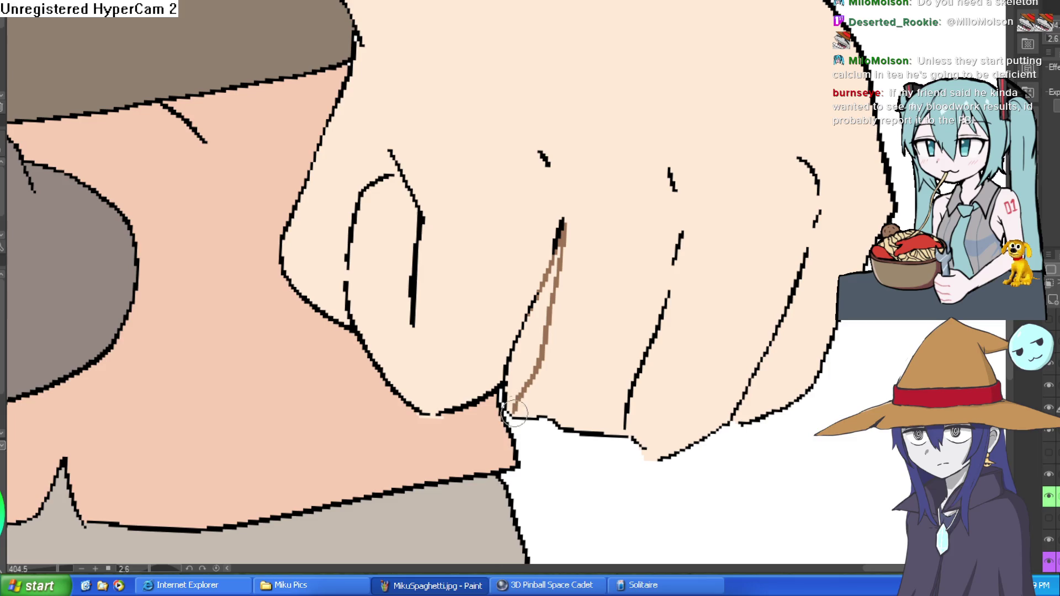
pyautogui.moveTo(679, 243); pyautogui.dragTo(636, 439)
pyautogui.moveTo(819, 212); pyautogui.dragTo(752, 421)
# Step: Bucket-fill the three finger shadow strips brown
pyautogui.press('g')
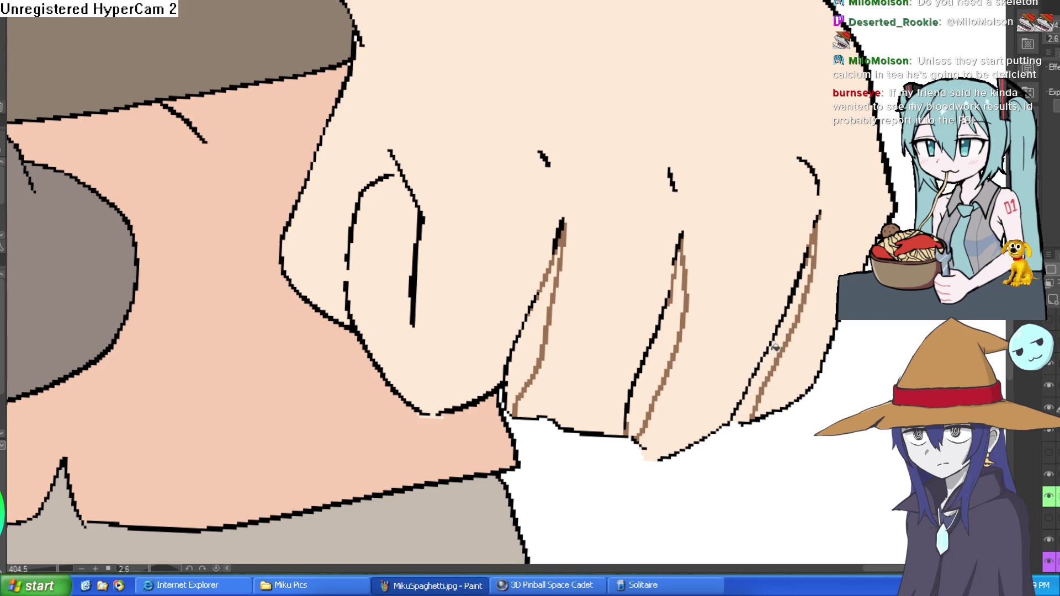
pyautogui.click(776, 345)
pyautogui.click(660, 366)
pyautogui.click(558, 311)
pyautogui.scroll(-5, 559, 311)
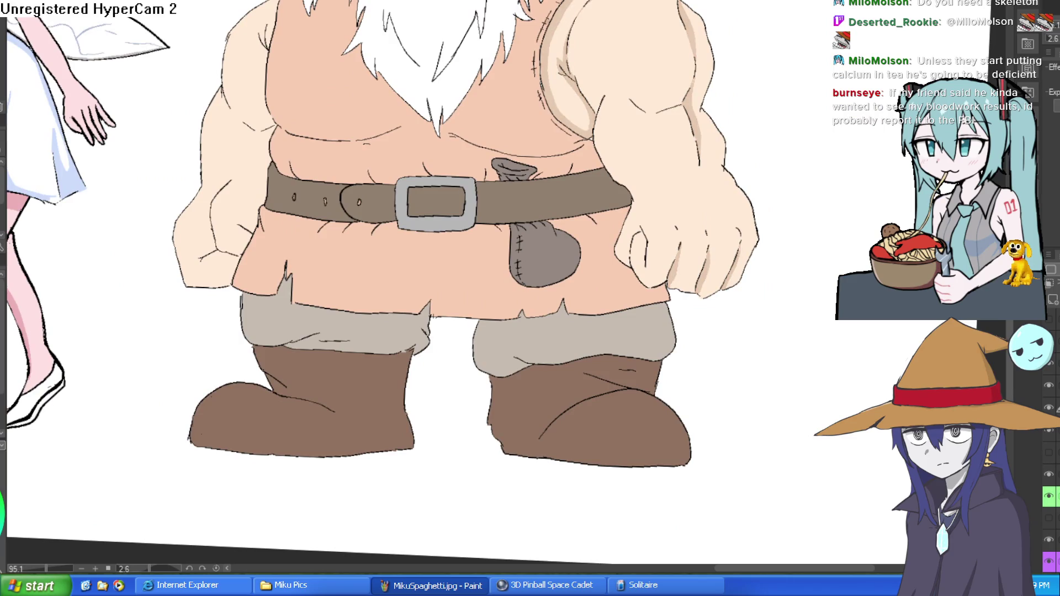
# Step: Paint a tan shading stroke from the arm down onto the belly beside the belt
pyautogui.scroll(2, 776, 276)
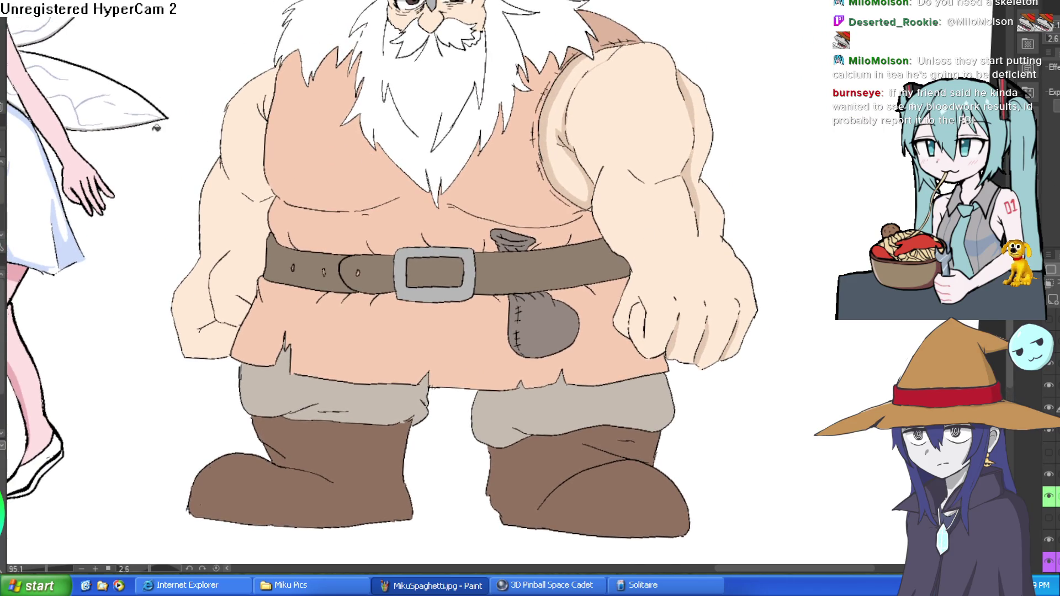
pyautogui.scroll(4, 516, 81)
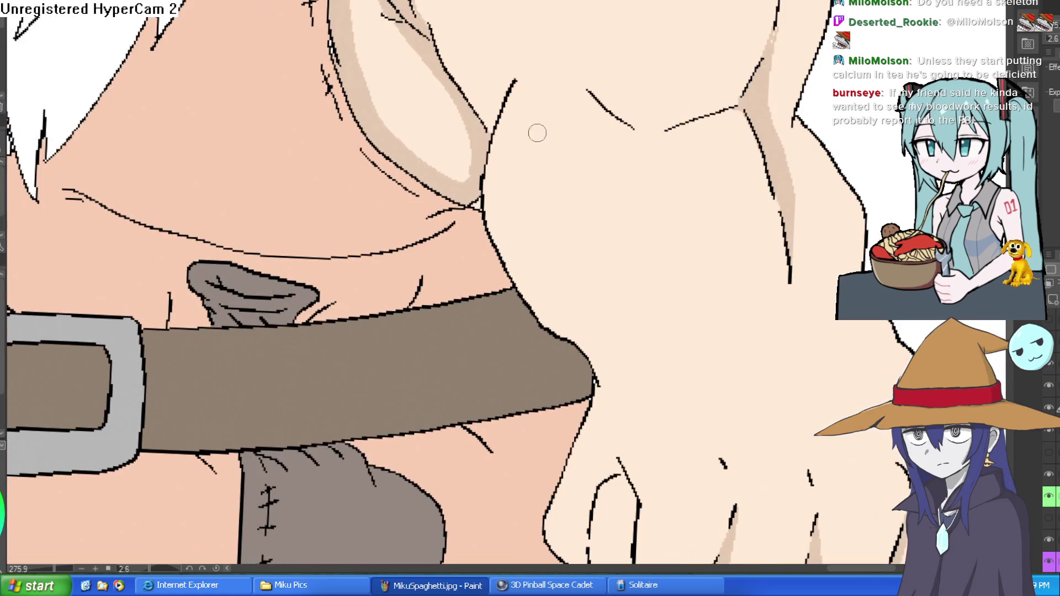
pyautogui.moveTo(515, 82)
pyautogui.mouseDown()
pyautogui.moveTo(439, 52)
pyautogui.moveTo(512, 201)
pyautogui.moveTo(618, 350)
pyautogui.moveTo(615, 383)
pyautogui.moveTo(587, 423)
pyautogui.mouseUp()
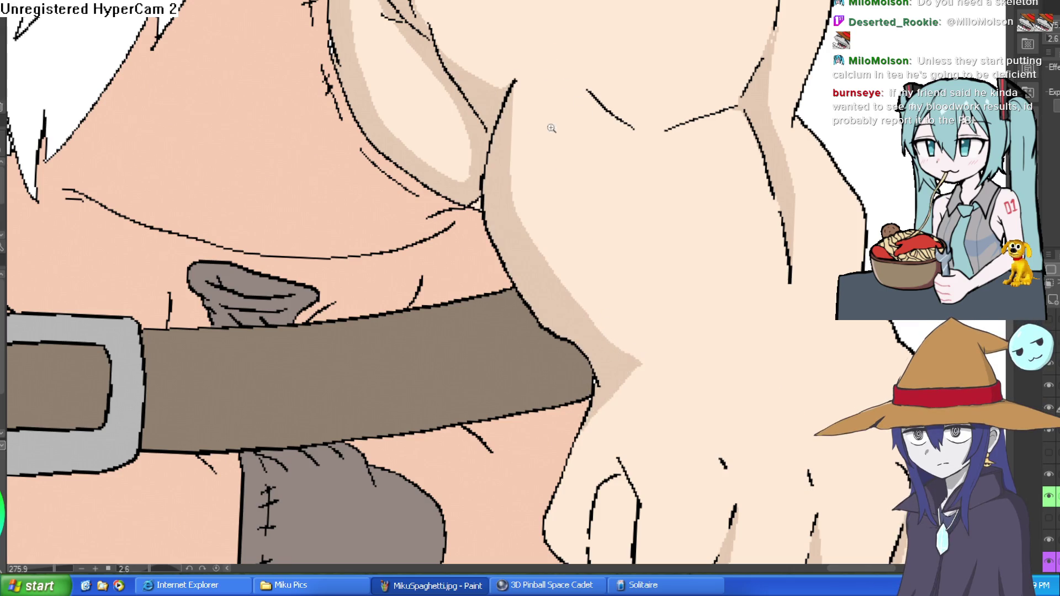
pyautogui.scroll(-5, 551, 128)
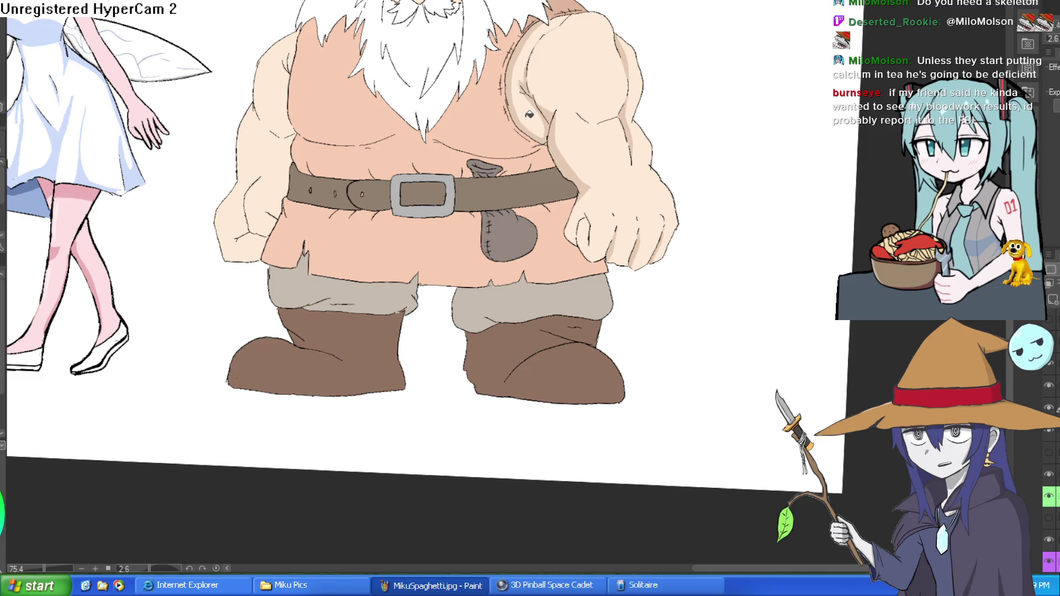
# Step: Shade below the forearm crease in light brown and add a contour line on the upper arm
pyautogui.scroll(4, 634, 115)
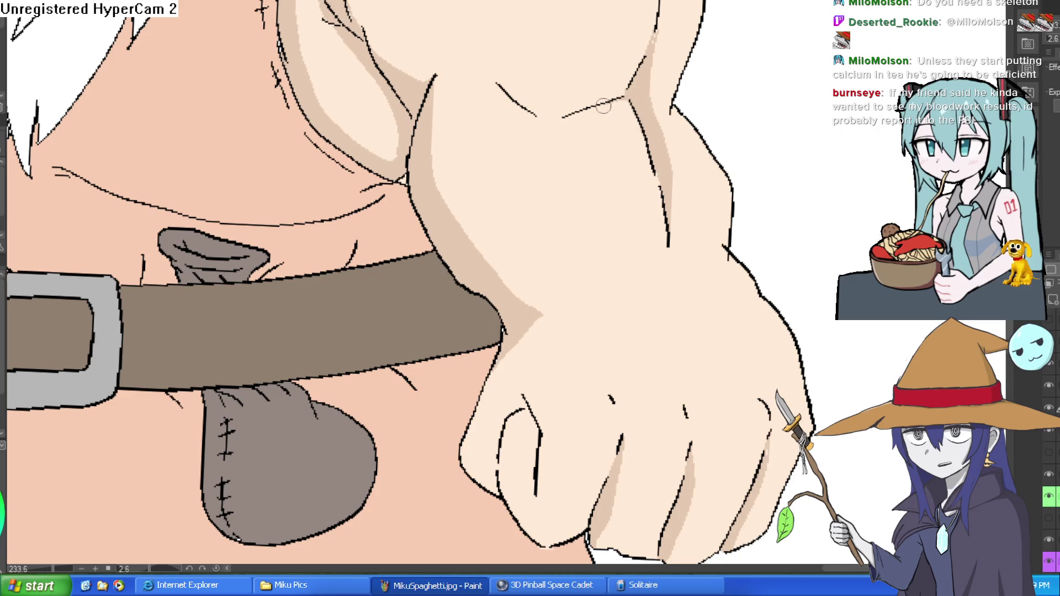
pyautogui.moveTo(563, 118); pyautogui.dragTo(536, 116)
pyautogui.moveTo(625, 99)
pyautogui.mouseDown()
pyautogui.moveTo(597, 126)
pyautogui.moveTo(507, 94)
pyautogui.mouseUp()
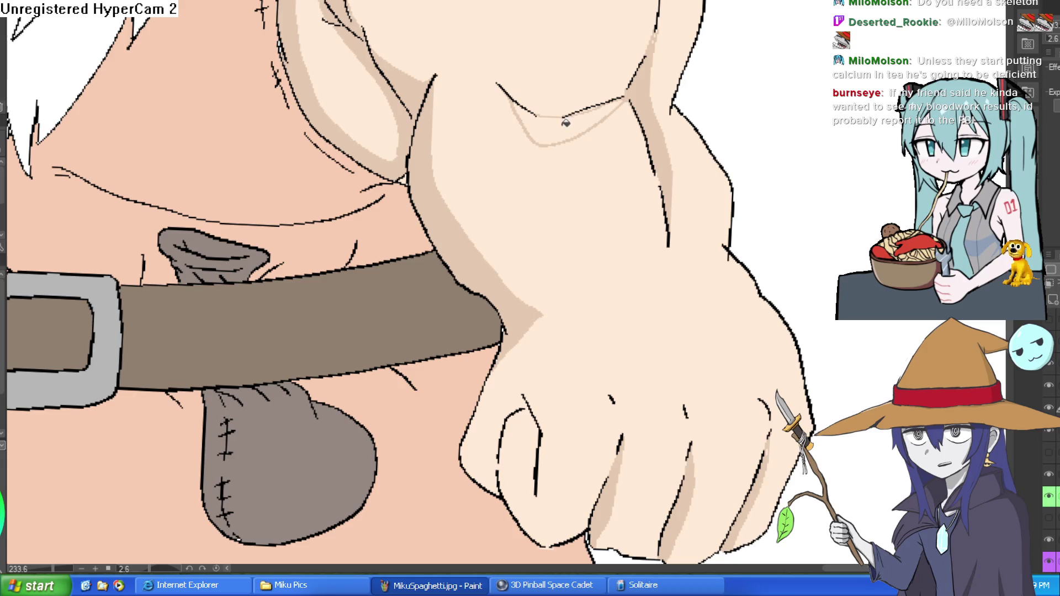
pyautogui.scroll(-5, 674, 113)
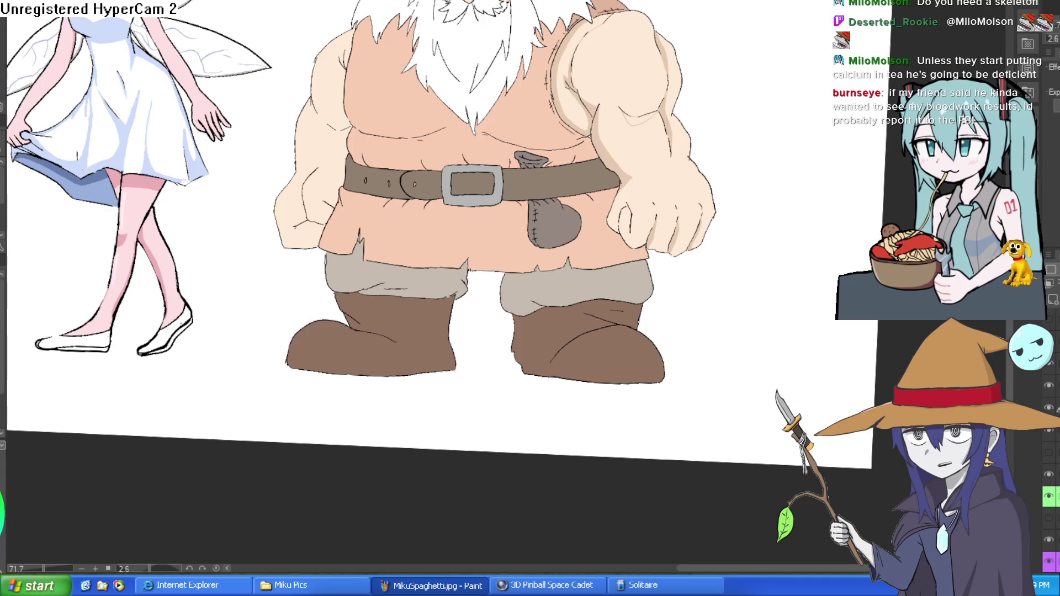
pyautogui.scroll(2, 627, 98)
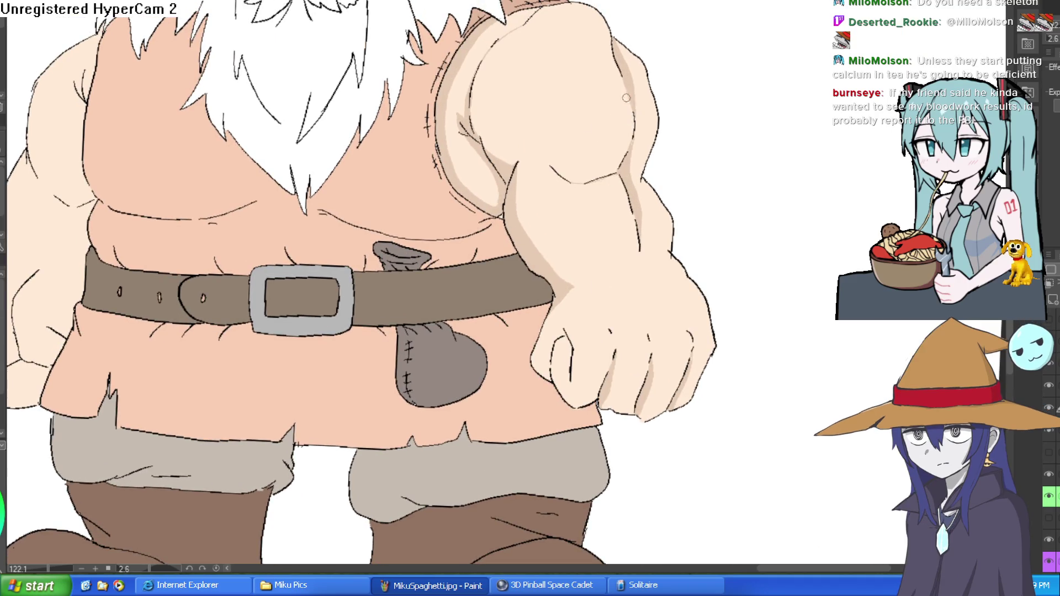
pyautogui.moveTo(522, 119)
pyautogui.mouseDown()
pyautogui.moveTo(516, 154)
pyautogui.moveTo(549, 176)
pyautogui.mouseUp()
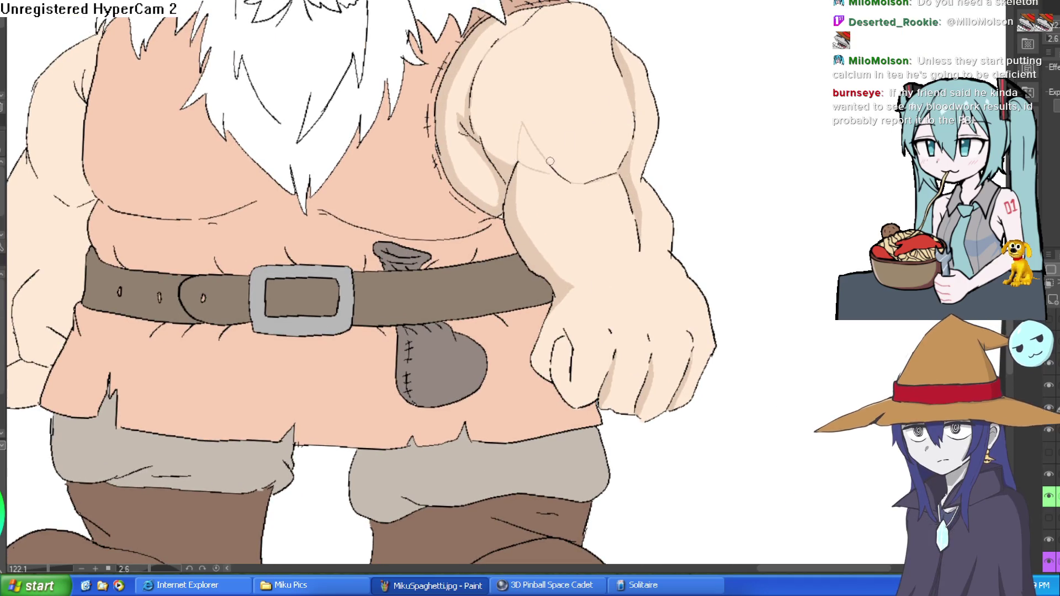
pyautogui.scroll(-3, 713, 119)
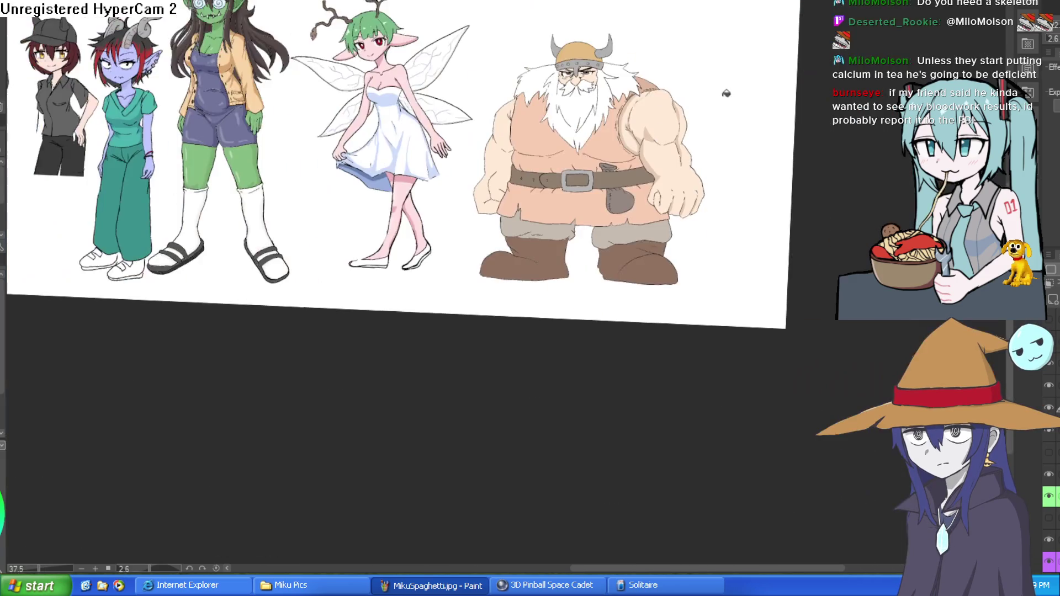
# Step: Try a light stroke along the shoulder outline, then undo it
pyautogui.scroll(3, 693, 125)
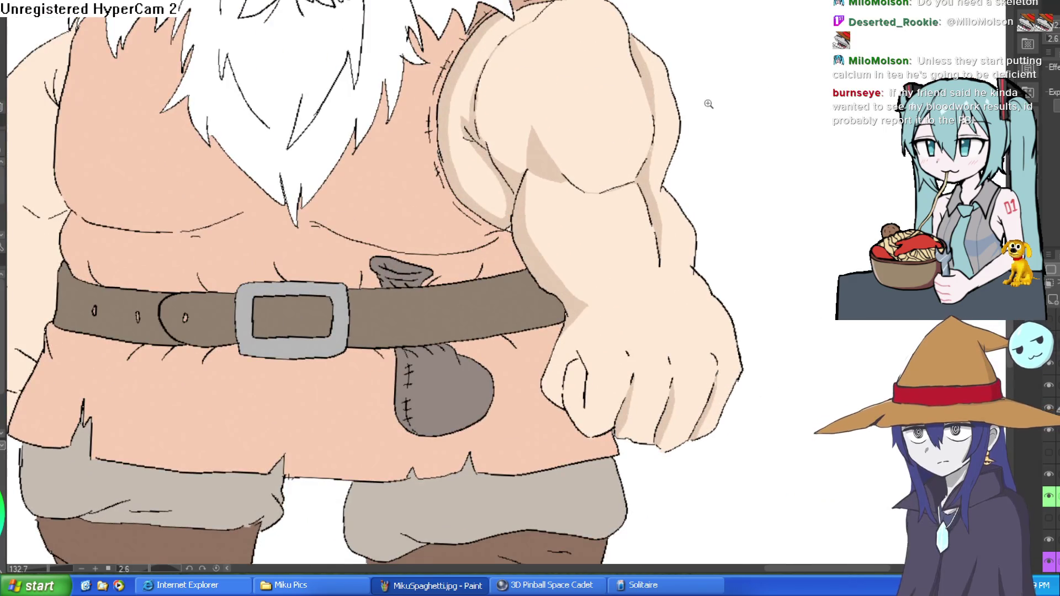
pyautogui.scroll(2, 613, 62)
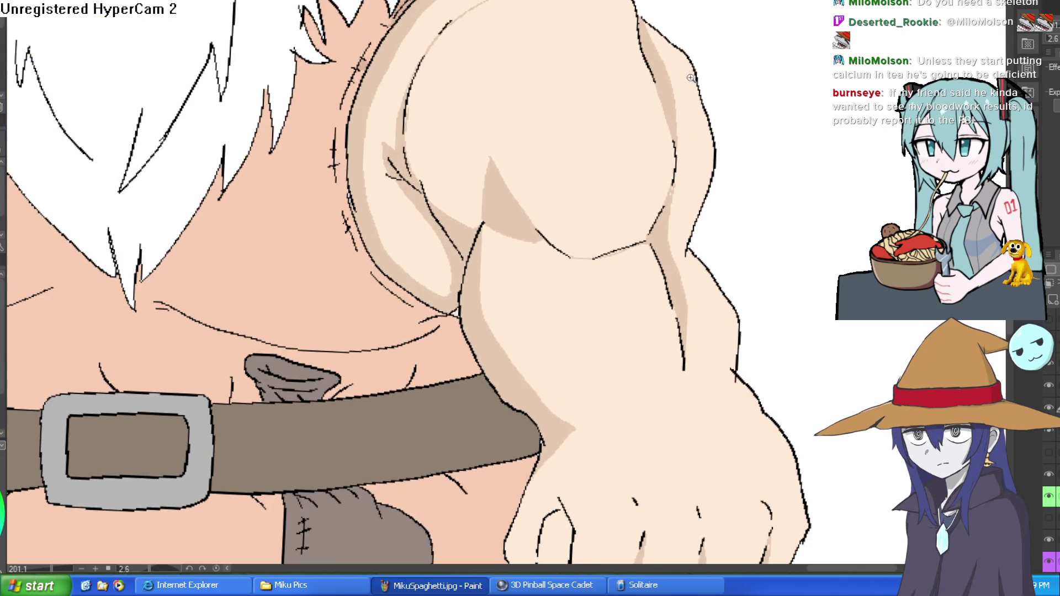
pyautogui.scroll(-3, 674, 82)
pyautogui.scroll(2, 661, 154)
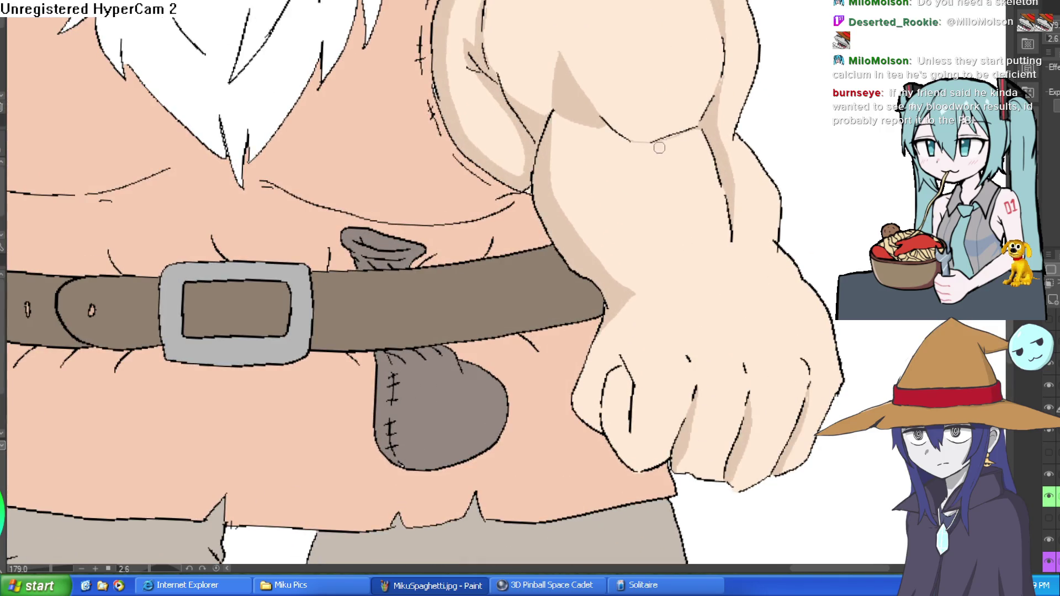
pyautogui.scroll(-3, 758, 74)
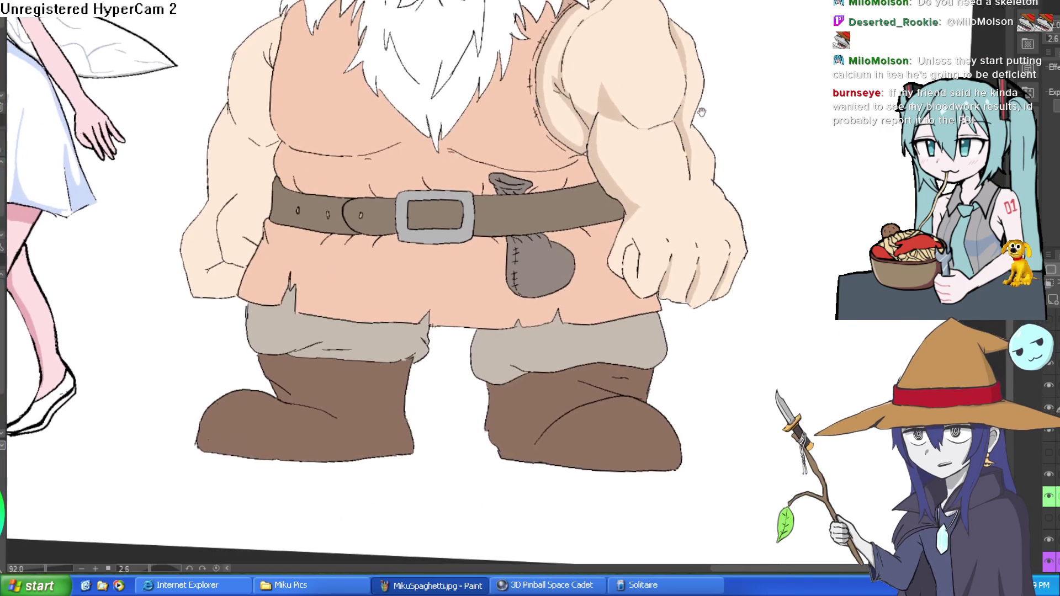
pyautogui.moveTo(718, 119)
pyautogui.mouseDown()
pyautogui.moveTo(659, 94)
pyautogui.moveTo(714, 203)
pyautogui.mouseUp()
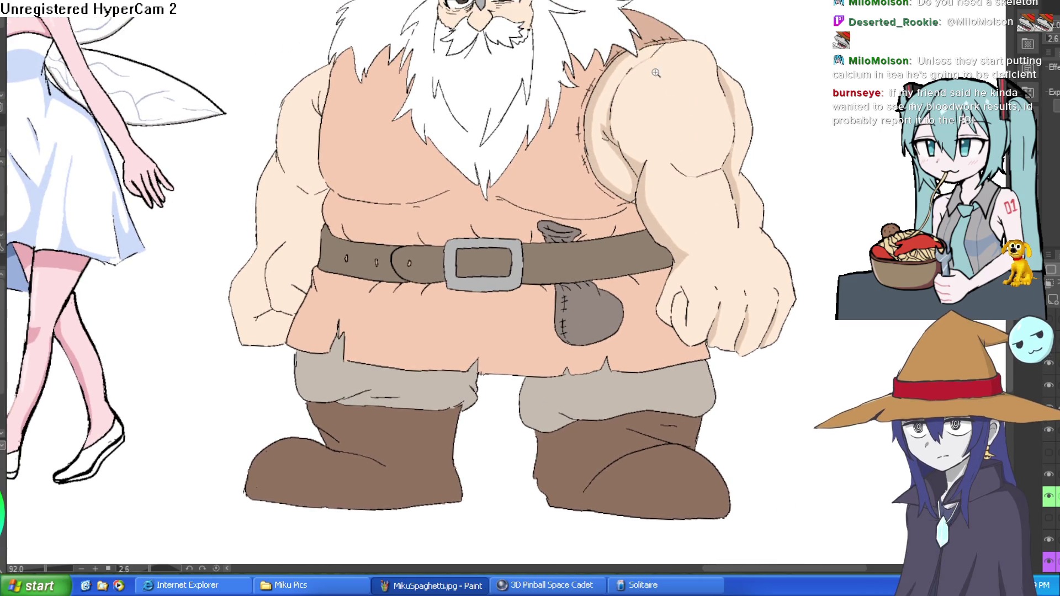
pyautogui.scroll(4, 661, 80)
pyautogui.moveTo(625, 90); pyautogui.dragTo(671, 34)
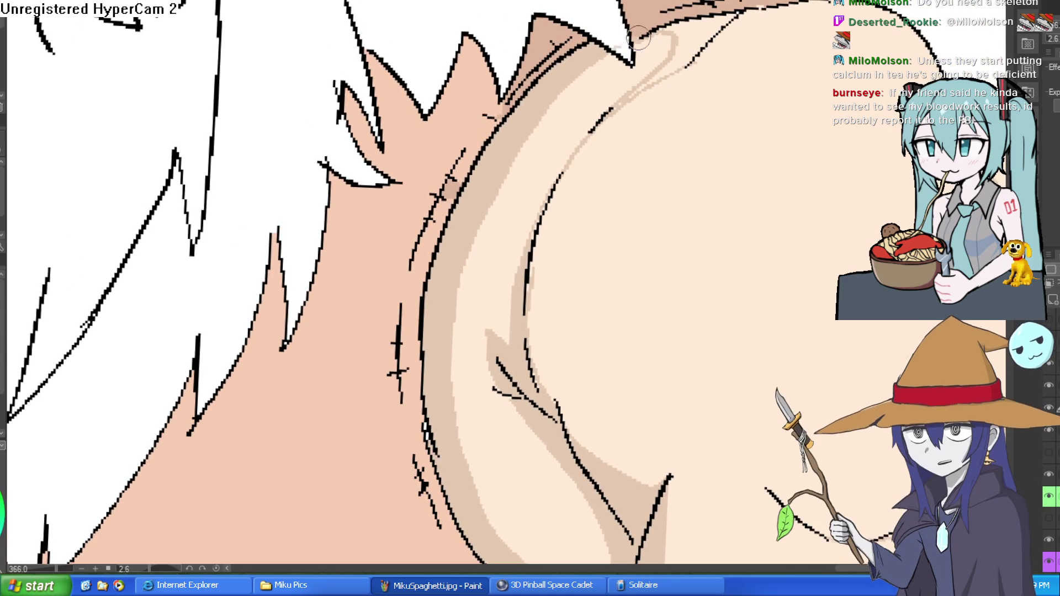
pyautogui.hotkey('ctrl', 'z')
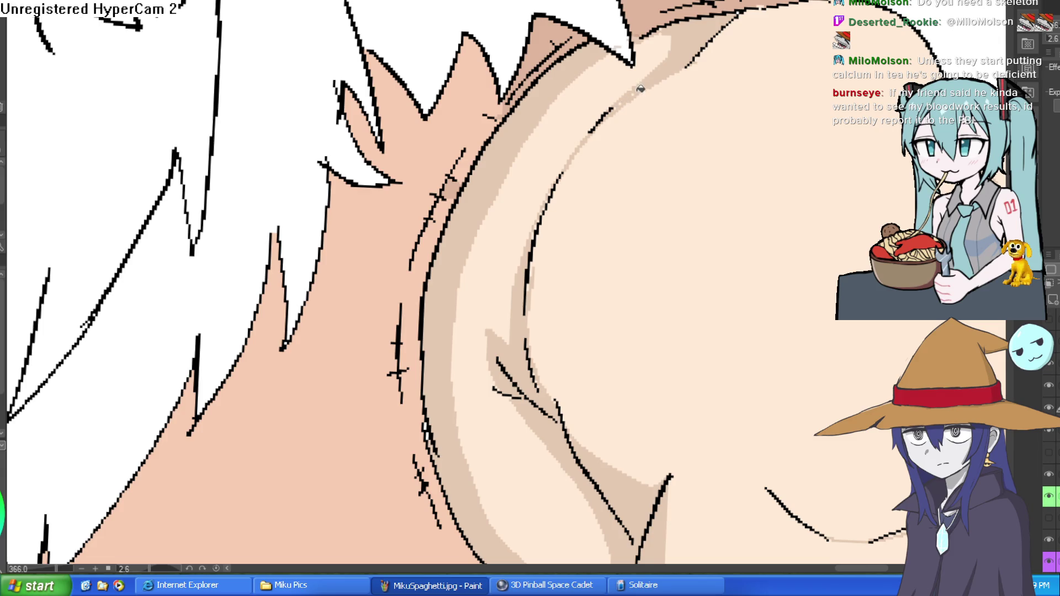
# Step: Zoom in close on the beard edge, patch the shading gap, and zoom back out
pyautogui.click(647, 84)
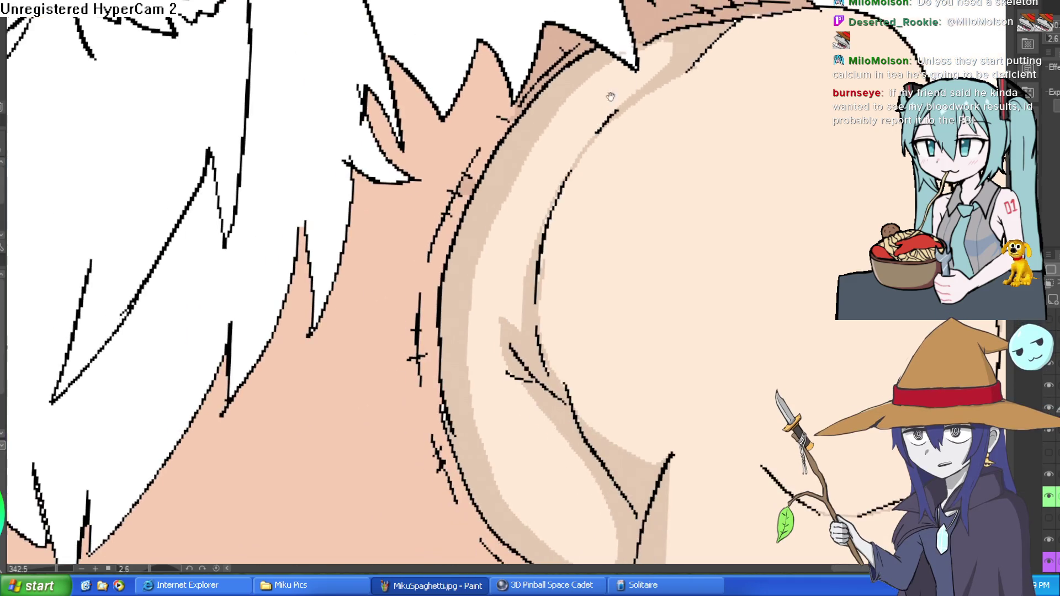
pyautogui.keyDown('alt'); pyautogui.click(669, 38); pyautogui.keyUp('alt')
pyautogui.click(669, 38)
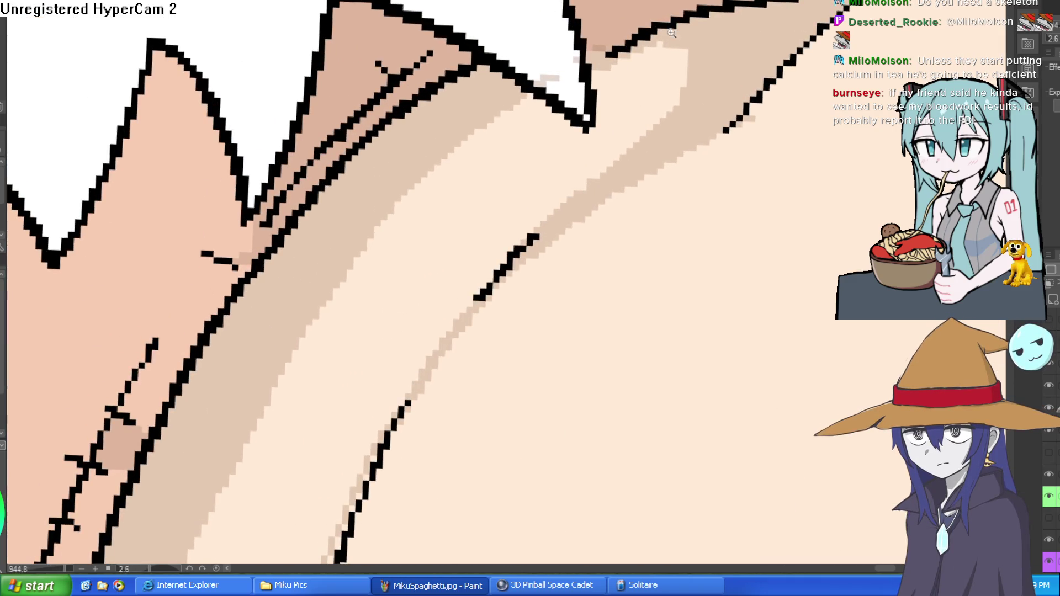
pyautogui.keyDown('alt'); pyautogui.click(651, 33); pyautogui.keyUp('alt')
pyautogui.click(651, 33)
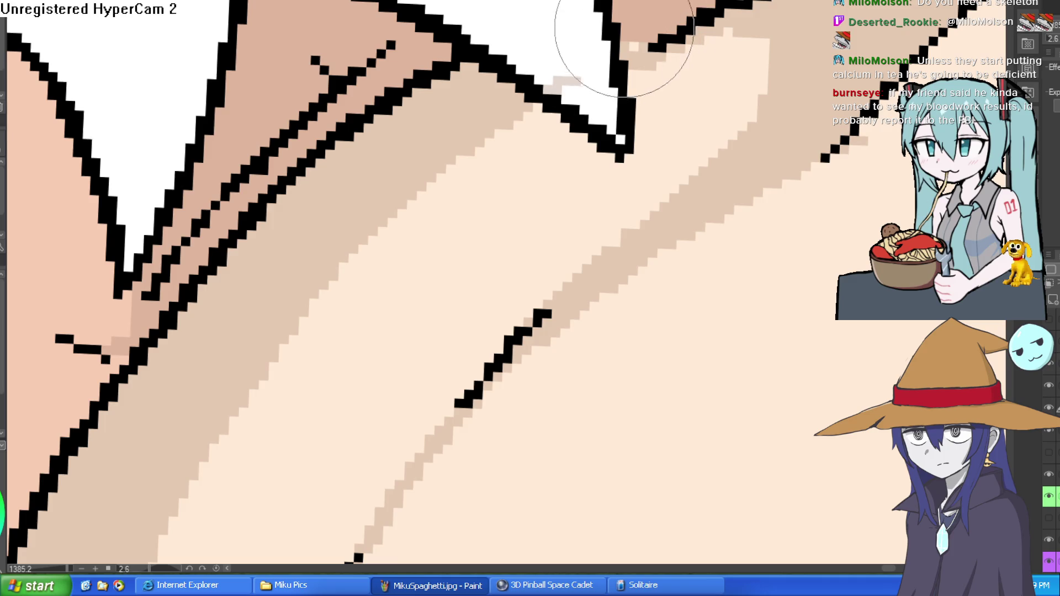
pyautogui.moveTo(650, 35); pyautogui.dragTo(639, 25)
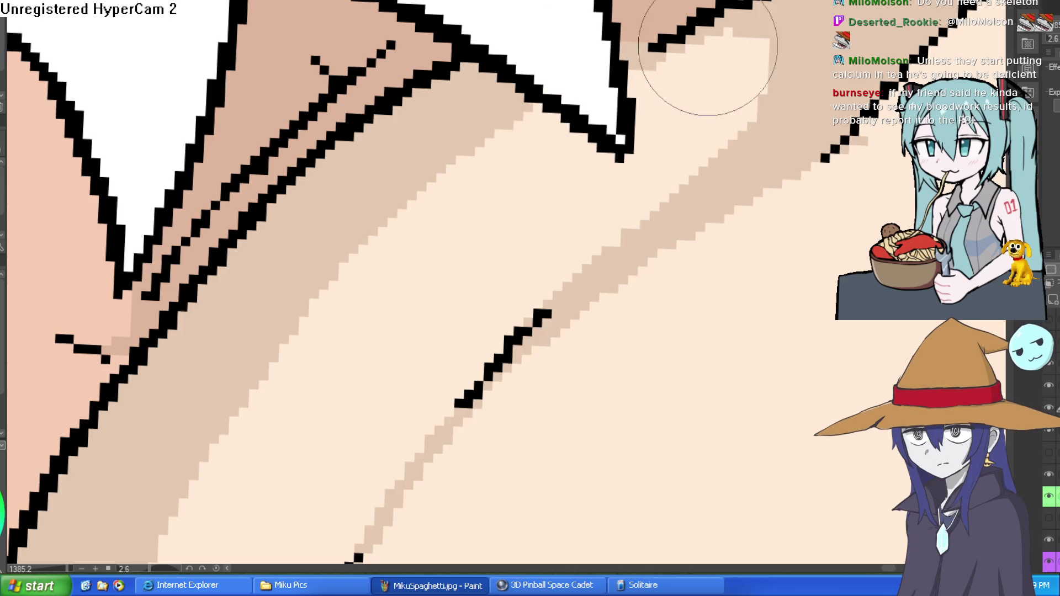
pyautogui.hotkey('ctrl', '0')
pyautogui.moveTo(853, 79)
pyautogui.mouseDown()
pyautogui.moveTo(757, 43)
pyautogui.moveTo(754, 67)
pyautogui.moveTo(716, 92)
pyautogui.mouseUp()
pyautogui.scroll(-3, 755, 67)
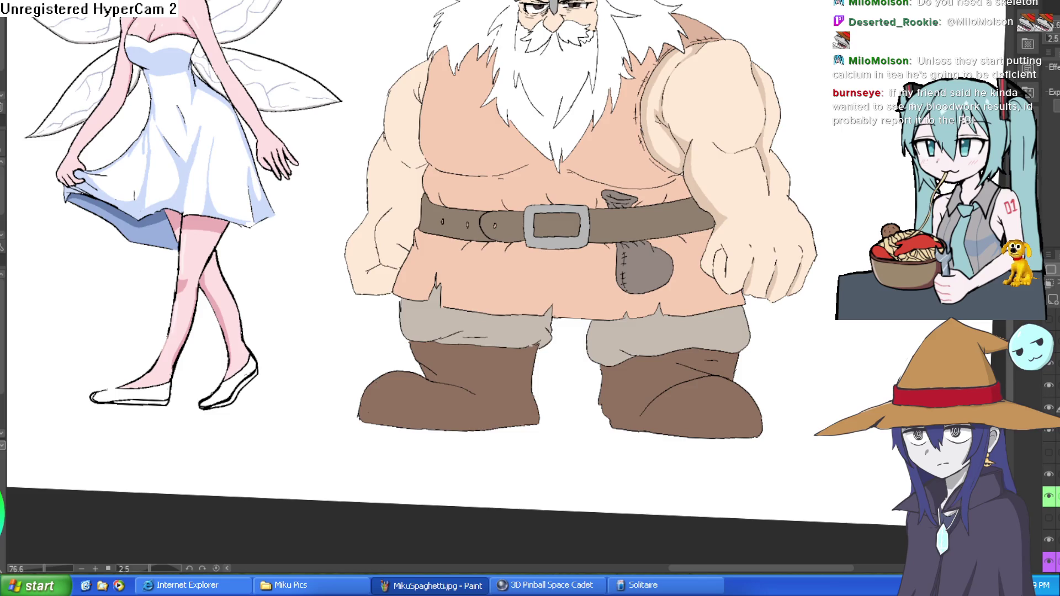
# Step: Trace a red outline under the belt from its right end leftward, ending in hooked shapes
pyautogui.moveTo(483, 207); pyautogui.dragTo(513, 177)
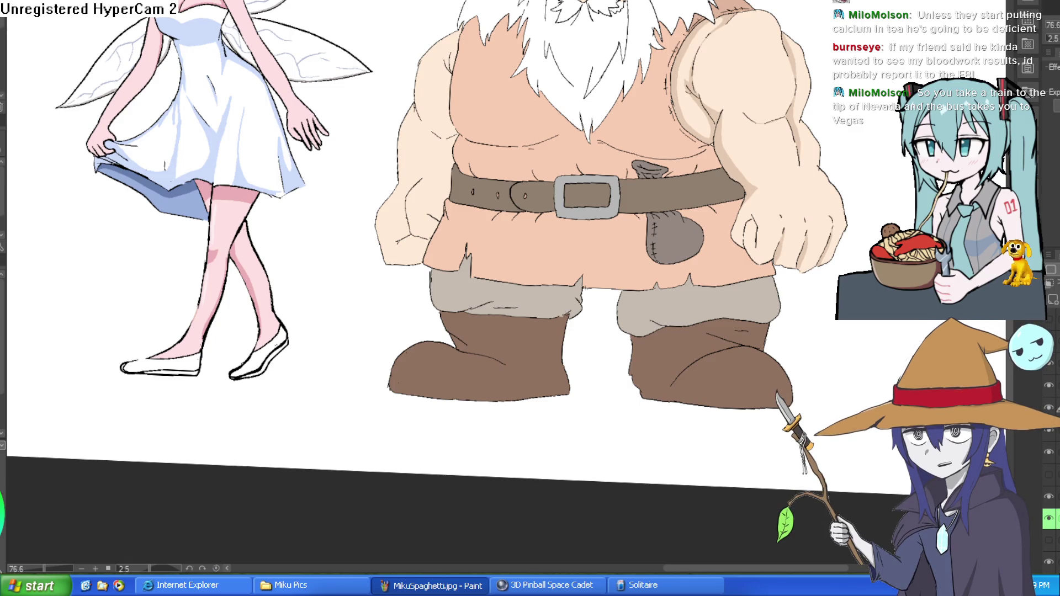
pyautogui.click(725, 206)
pyautogui.moveTo(818, 191)
pyautogui.mouseDown()
pyautogui.moveTo(734, 243)
pyautogui.moveTo(647, 240)
pyautogui.moveTo(682, 282)
pyautogui.mouseUp()
pyautogui.moveTo(665, 366)
pyautogui.mouseDown()
pyautogui.moveTo(702, 317)
pyautogui.moveTo(647, 356)
pyautogui.moveTo(514, 301)
pyautogui.moveTo(496, 200)
pyautogui.moveTo(328, 217)
pyautogui.moveTo(191, 207)
pyautogui.moveTo(142, 246)
pyautogui.moveTo(301, 229)
pyautogui.mouseUp()
pyautogui.moveTo(306, 185)
pyautogui.mouseDown()
pyautogui.moveTo(219, 178)
pyautogui.moveTo(144, 205)
pyautogui.mouseUp()
pyautogui.moveTo(144, 256); pyautogui.dragTo(379, 306)
pyautogui.moveTo(386, 224)
pyautogui.mouseDown()
pyautogui.moveTo(251, 196)
pyautogui.moveTo(258, 242)
pyautogui.mouseUp()
# Step: Bucket-fill the pockets under the belt dark red-brown, from the left up to the buckle
pyautogui.press('g')
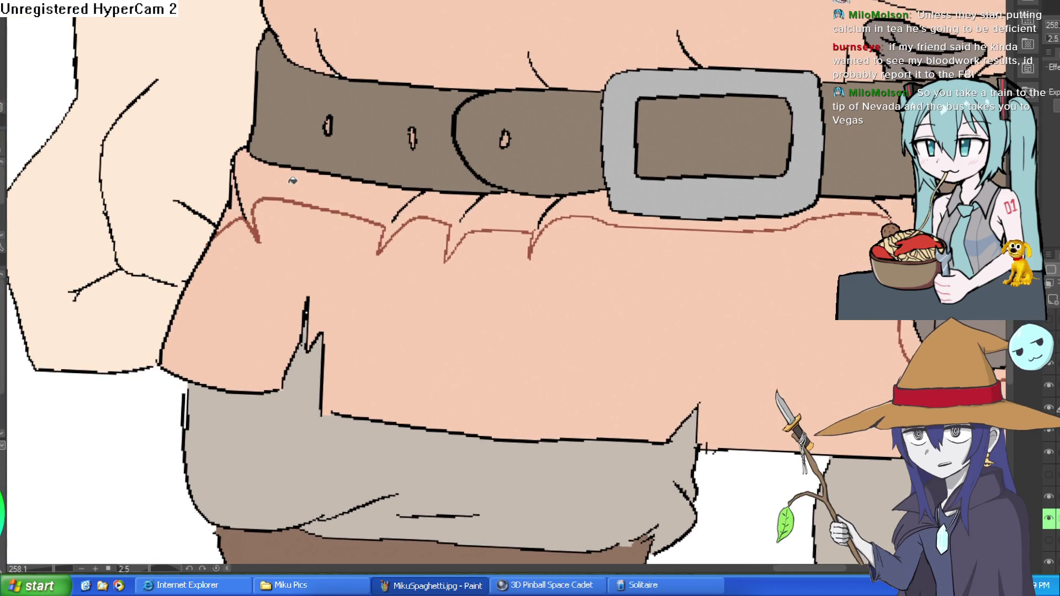
pyautogui.click(295, 180)
pyautogui.click(239, 206)
pyautogui.click(504, 208)
pyautogui.click(441, 203)
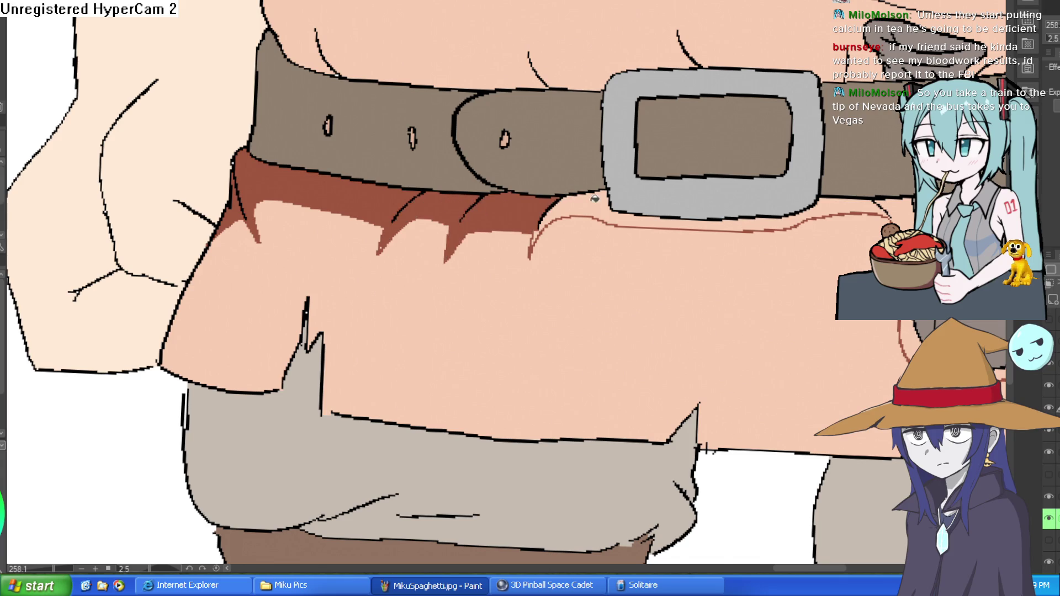
pyautogui.click(585, 199)
# Step: Fill the strip under the buckle, the area right of it, and the gap around the pouch
pyautogui.moveTo(720, 188); pyautogui.dragTo(585, 189)
pyautogui.click(690, 223)
pyautogui.click(768, 221)
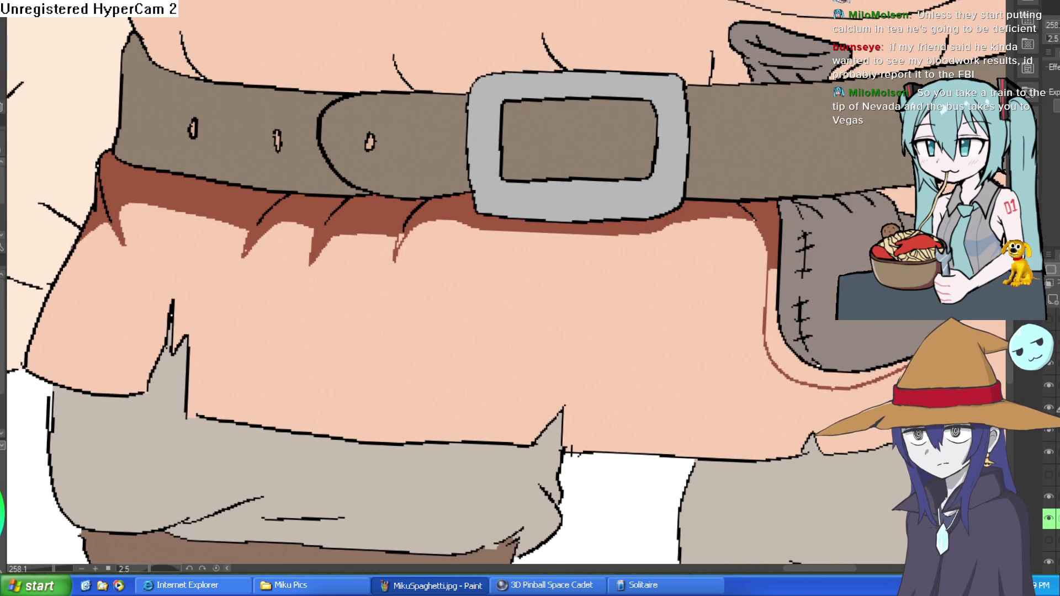
pyautogui.click(796, 366)
pyautogui.moveTo(1012, 207); pyautogui.dragTo(749, 204)
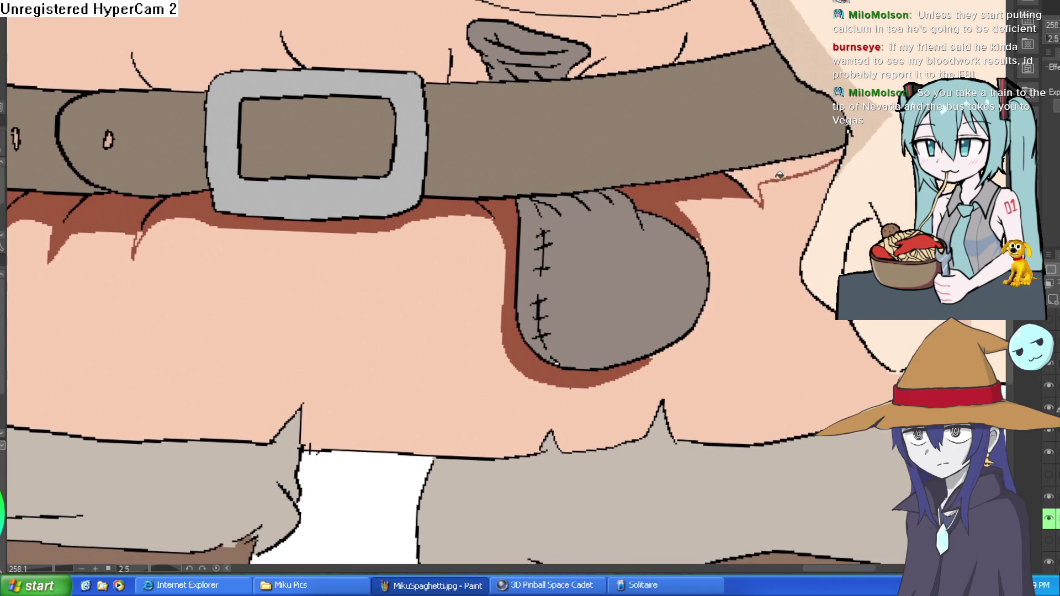
pyautogui.moveTo(221, 227); pyautogui.dragTo(598, 198)
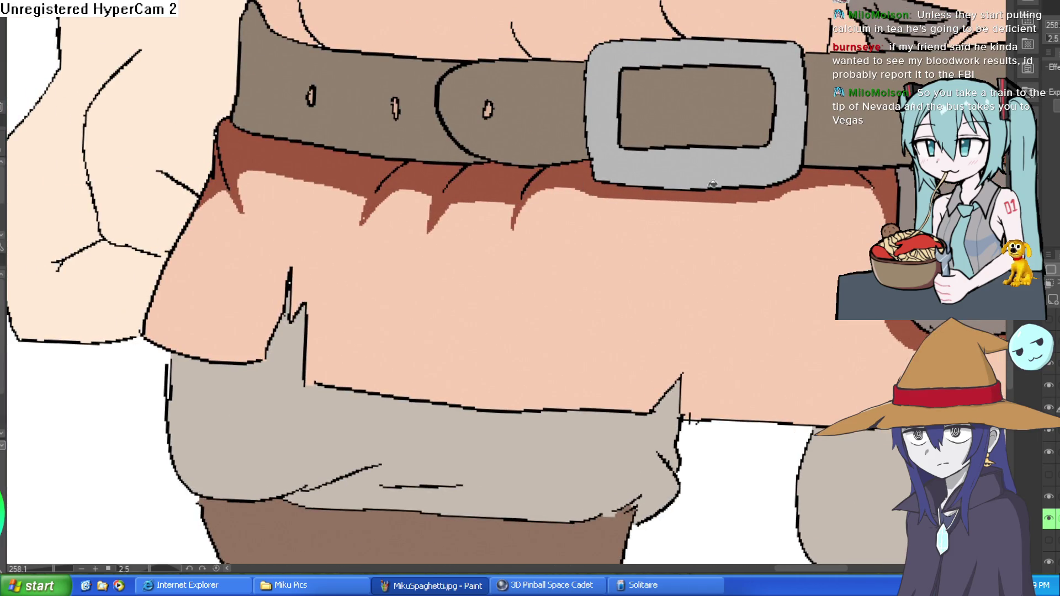
pyautogui.scroll(-5, 691, 420)
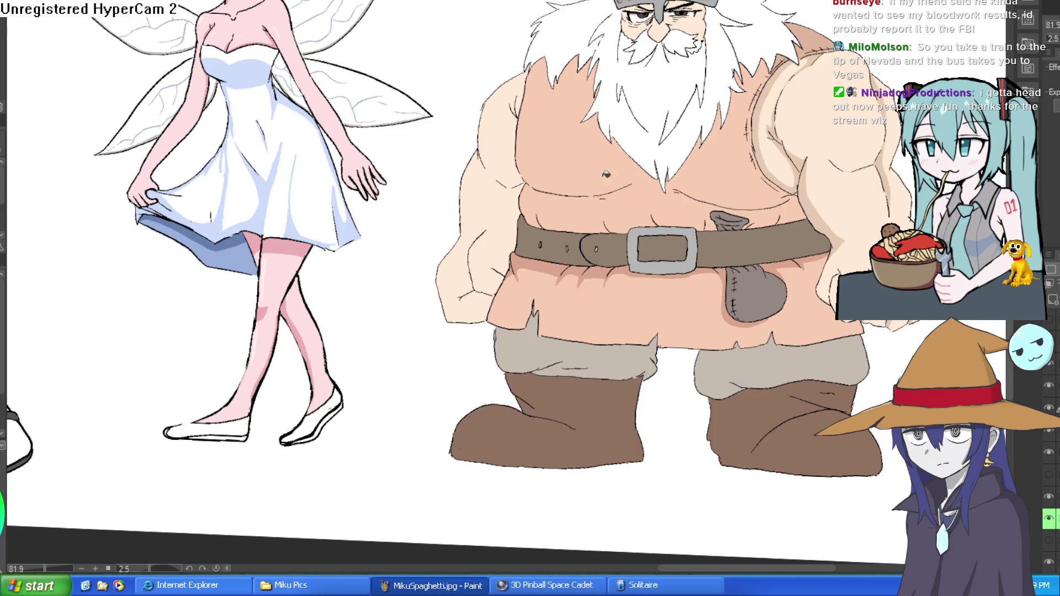
# Step: Outline and fill darker skin beneath the chest, right of it, and along the belt top
pyautogui.scroll(5, 804, 183)
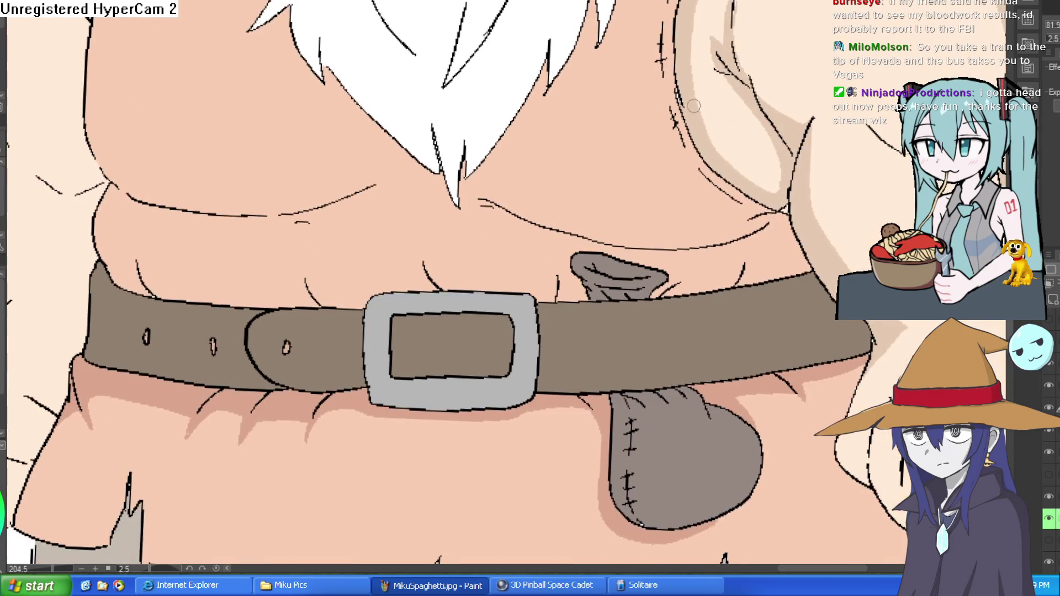
pyautogui.moveTo(695, 217)
pyautogui.mouseDown()
pyautogui.moveTo(546, 211)
pyautogui.moveTo(462, 189)
pyautogui.mouseUp()
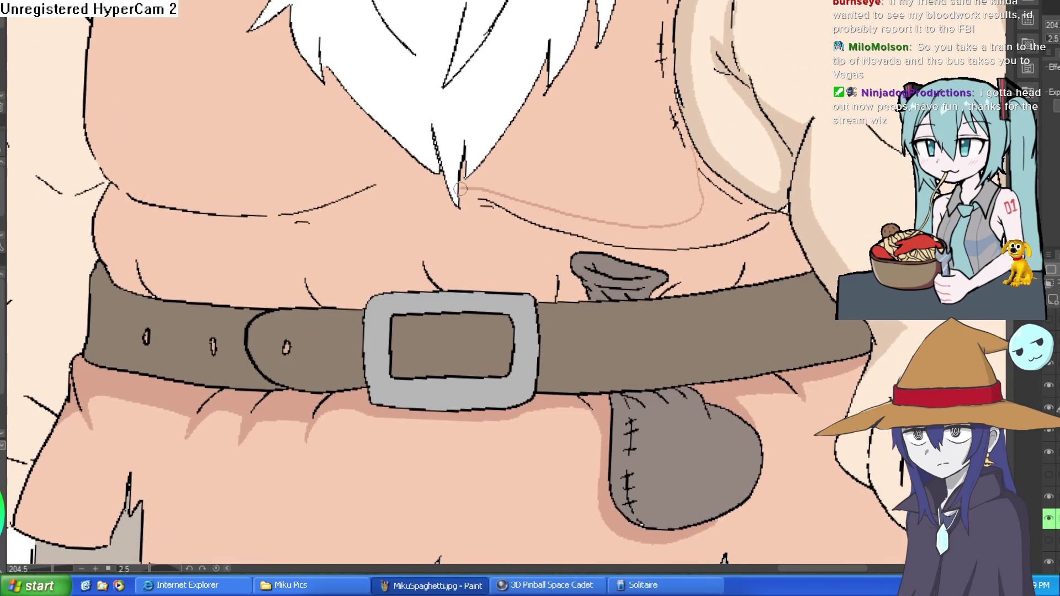
pyautogui.click(633, 231)
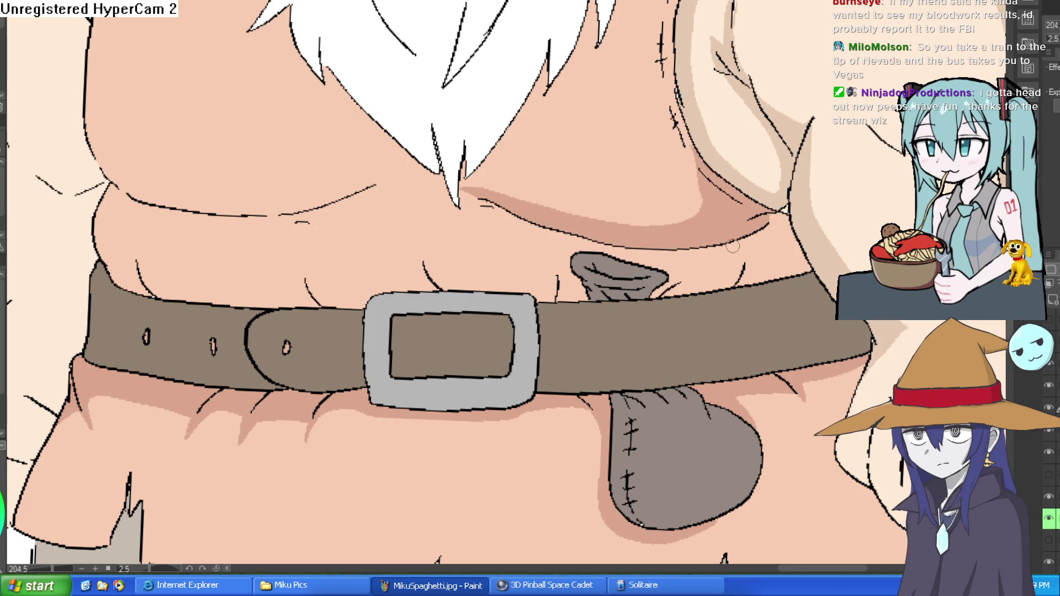
pyautogui.moveTo(732, 247)
pyautogui.mouseDown()
pyautogui.moveTo(740, 277)
pyautogui.moveTo(714, 272)
pyautogui.moveTo(683, 287)
pyautogui.mouseUp()
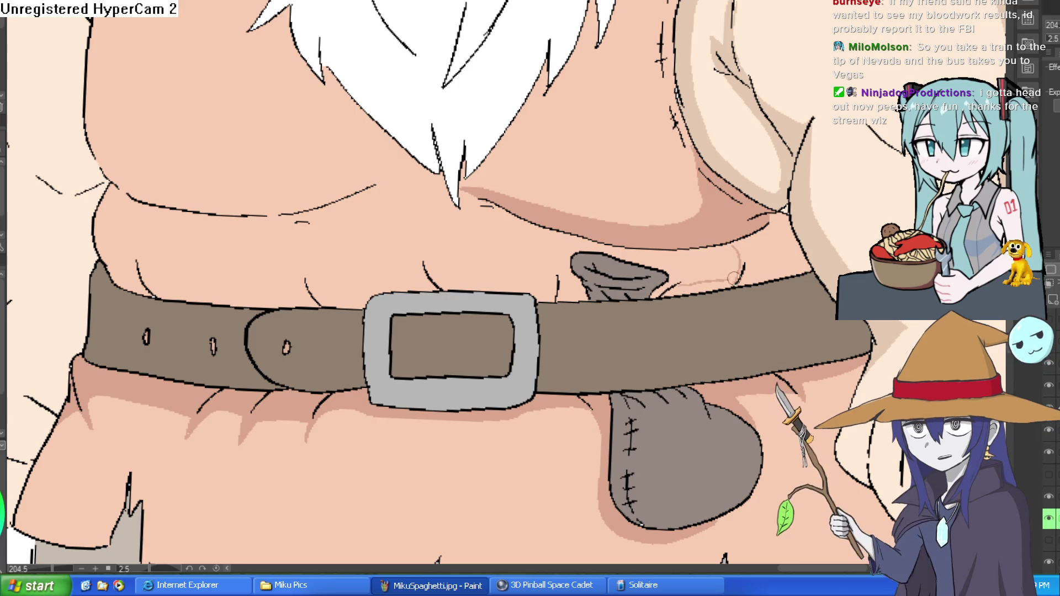
pyautogui.click(782, 235)
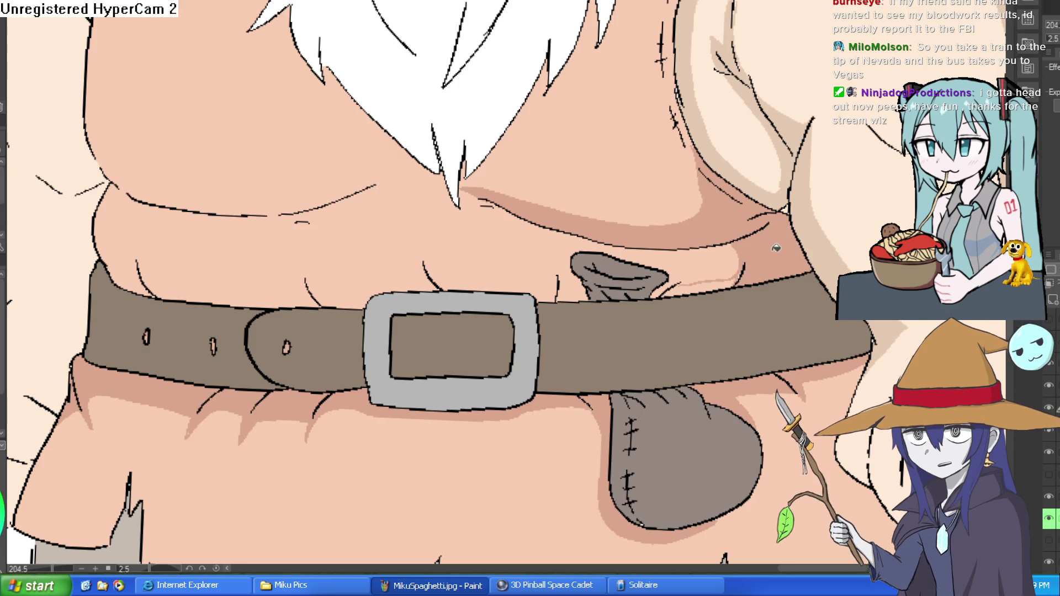
pyautogui.click(713, 282)
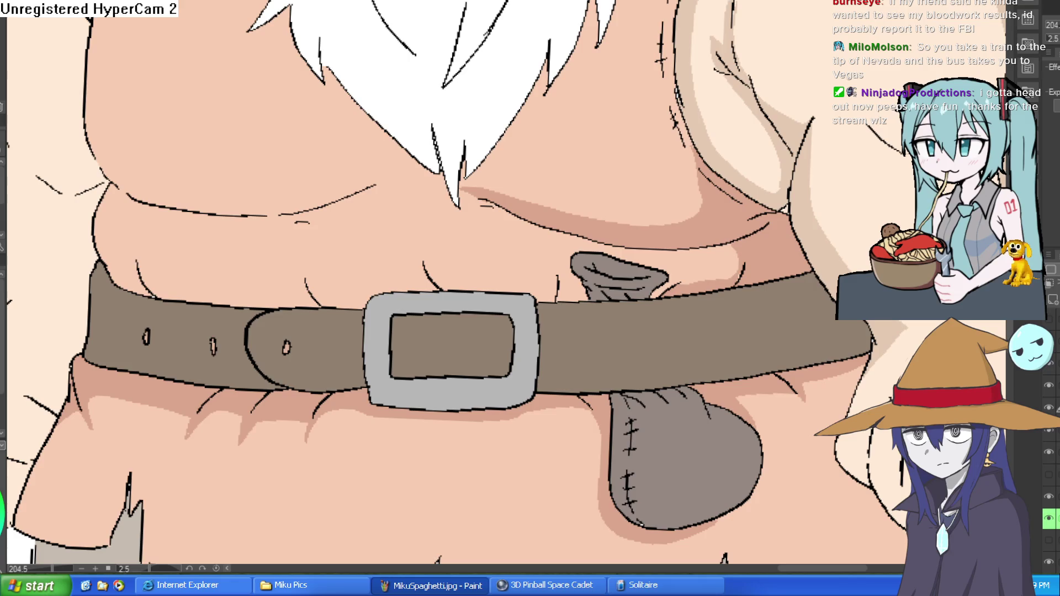
# Step: Rotate the canvas and undo the stray pale skin stroke
pyautogui.scroll(3, 670, 289)
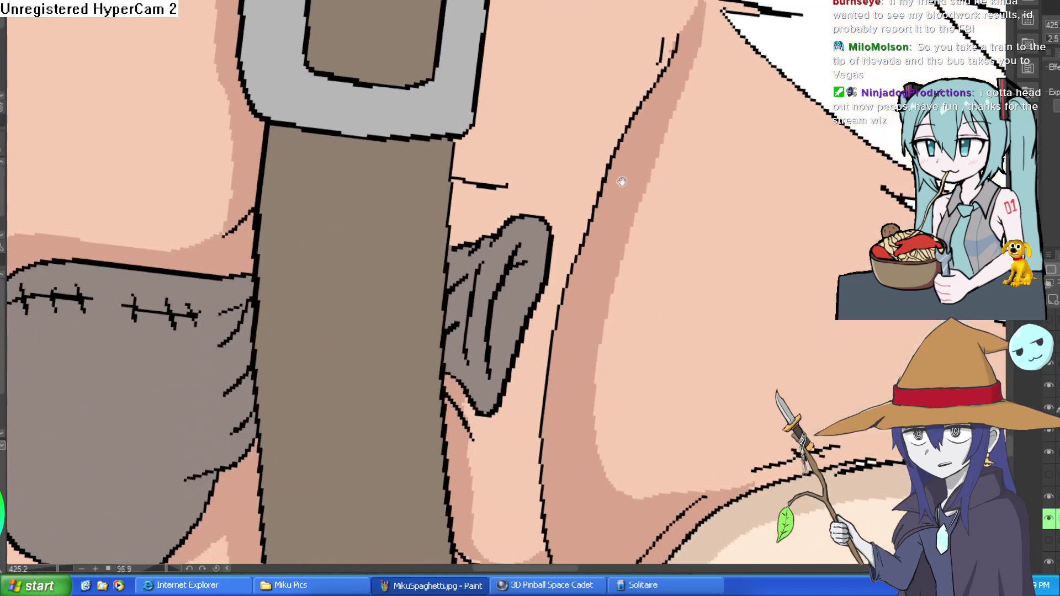
pyautogui.moveTo(476, 234); pyautogui.dragTo(507, 189)
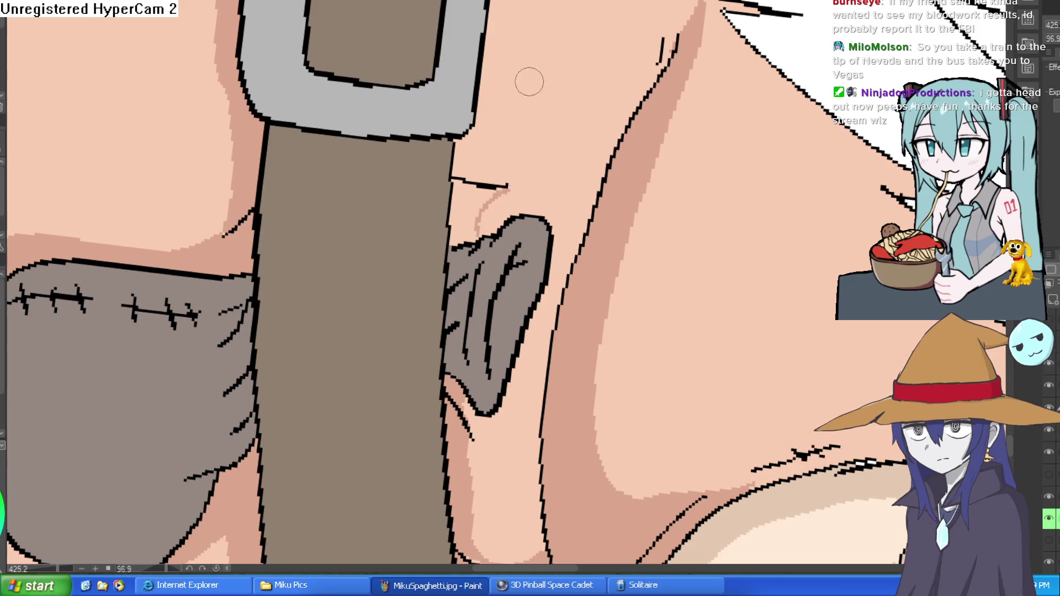
pyautogui.hotkey('ctrl', 'z')
pyautogui.moveTo(485, 118)
pyautogui.mouseDown()
pyautogui.moveTo(517, 82)
pyautogui.moveTo(557, 141)
pyautogui.mouseUp()
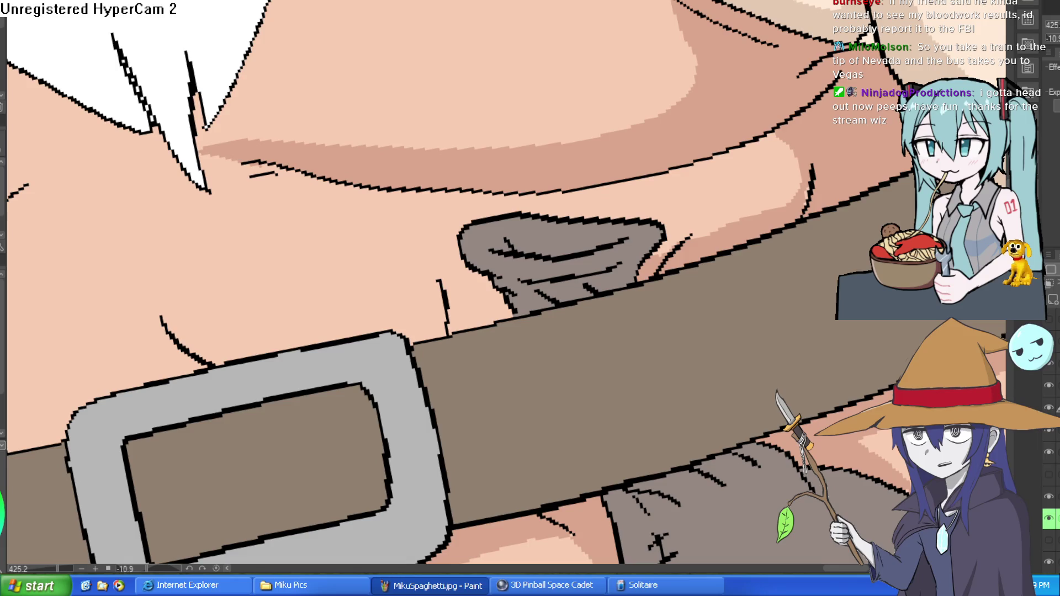
# Step: Zoom out and redraw the boundary line along the beard edge
pyautogui.scroll(-5, 497, 287)
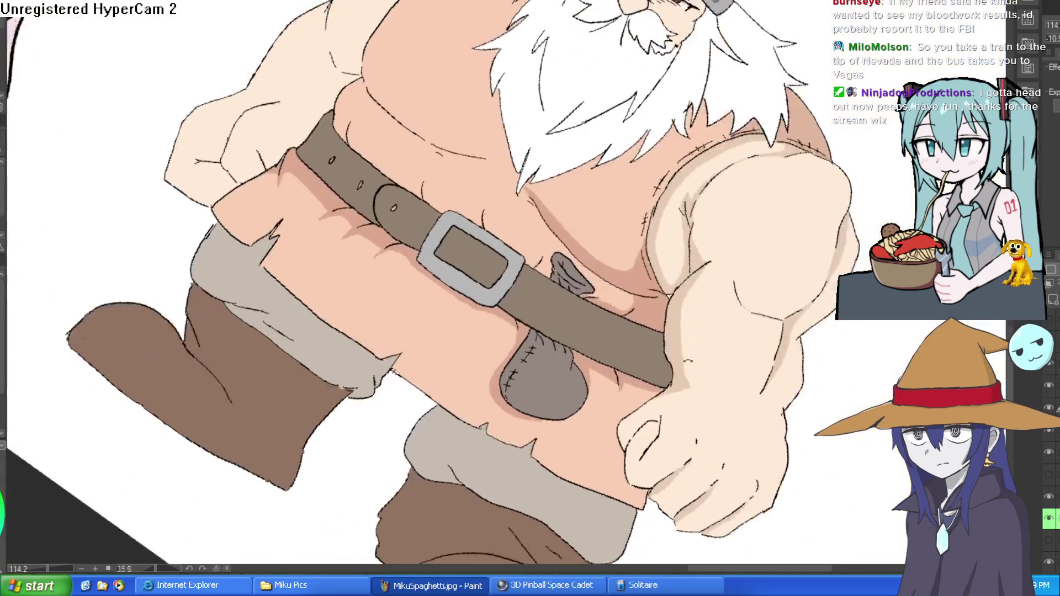
pyautogui.press('-')
pyautogui.press('-')
pyautogui.press('-')
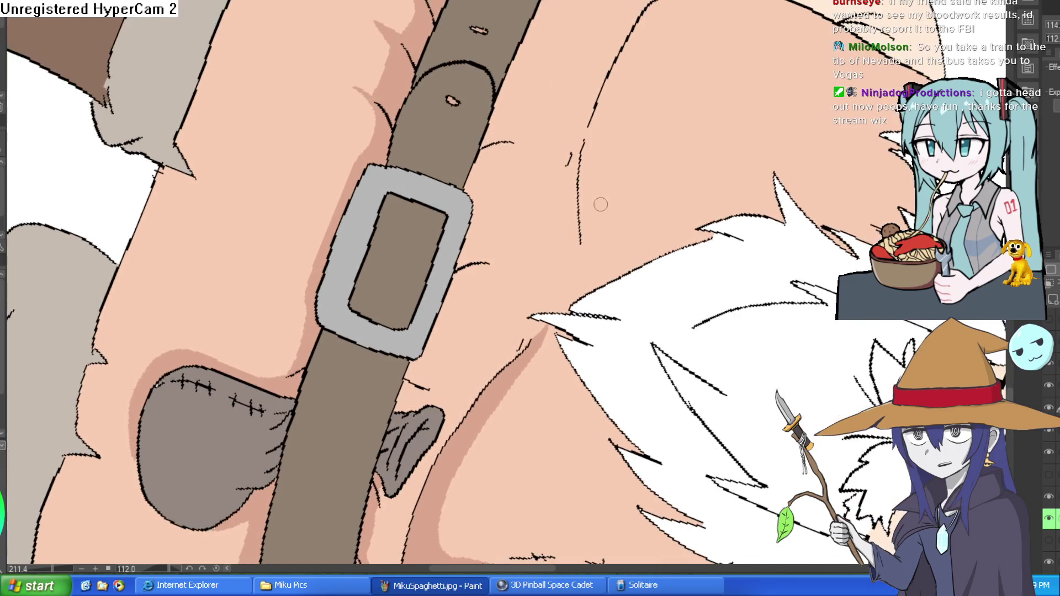
pyautogui.scroll(2, 623, 183)
pyautogui.moveTo(584, 237); pyautogui.dragTo(627, 83)
pyautogui.hotkey('ctrl', 'z')
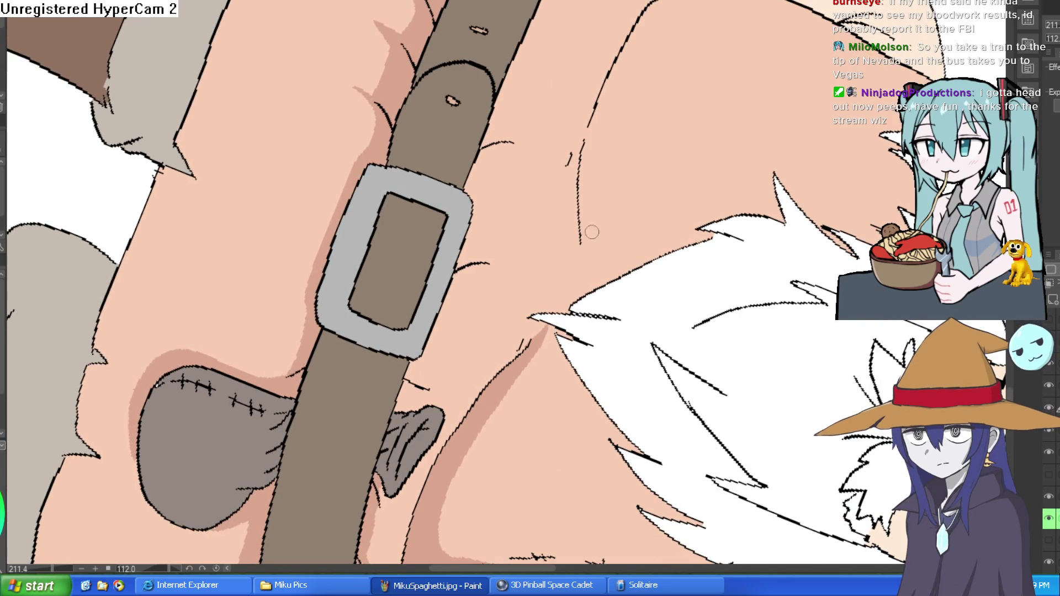
pyautogui.moveTo(581, 251)
pyautogui.mouseDown()
pyautogui.moveTo(620, 99)
pyautogui.moveTo(775, 1)
pyautogui.moveTo(493, 199)
pyautogui.mouseUp()
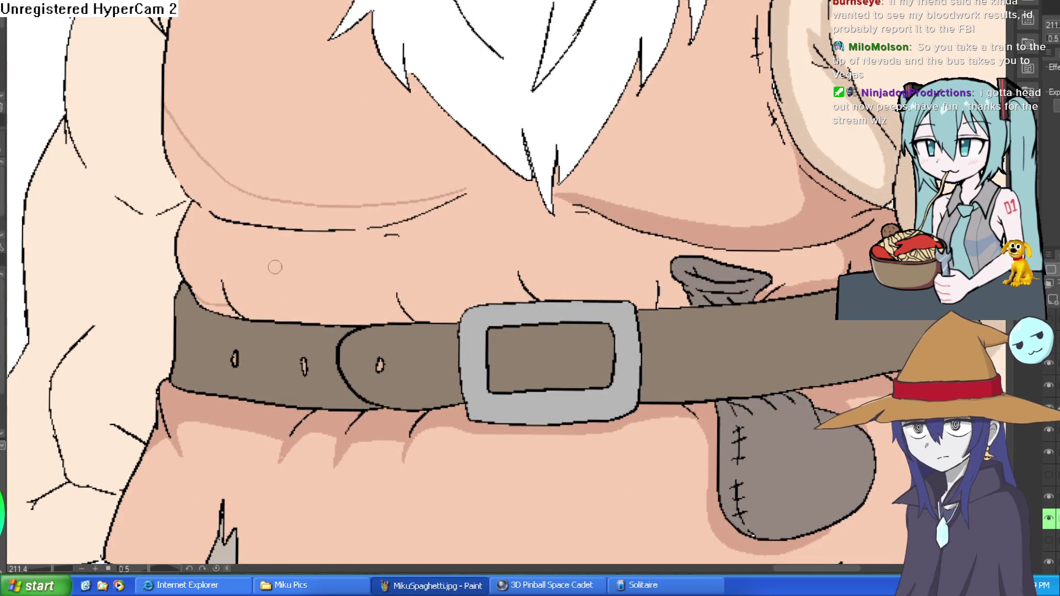
# Step: Darken the middle, left and right sections of the shadow strip above the belt
pyautogui.moveTo(438, 226); pyautogui.dragTo(536, 141)
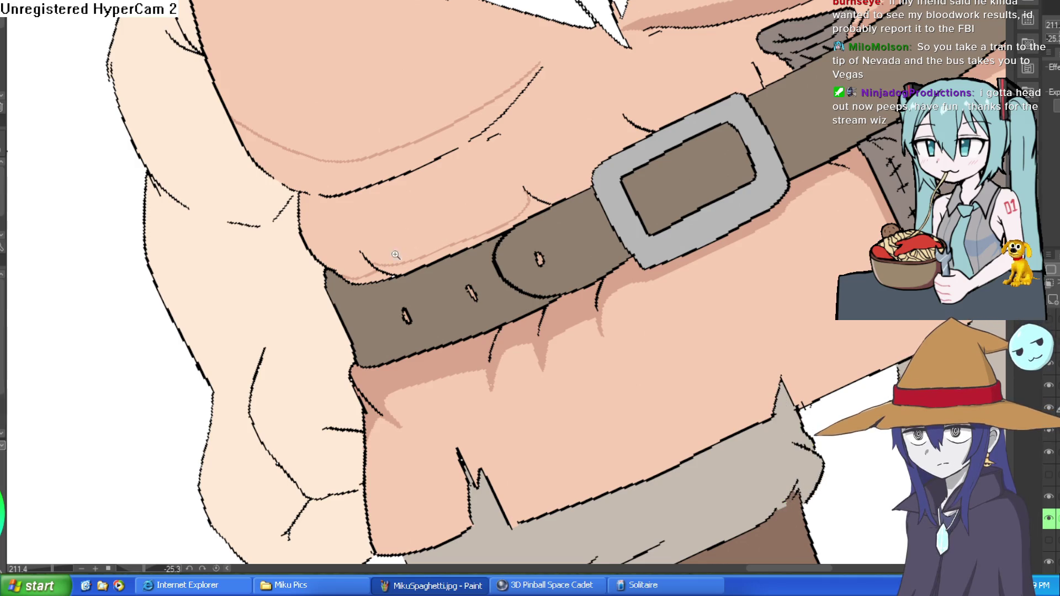
pyautogui.scroll(2, 394, 257)
pyautogui.click(448, 264)
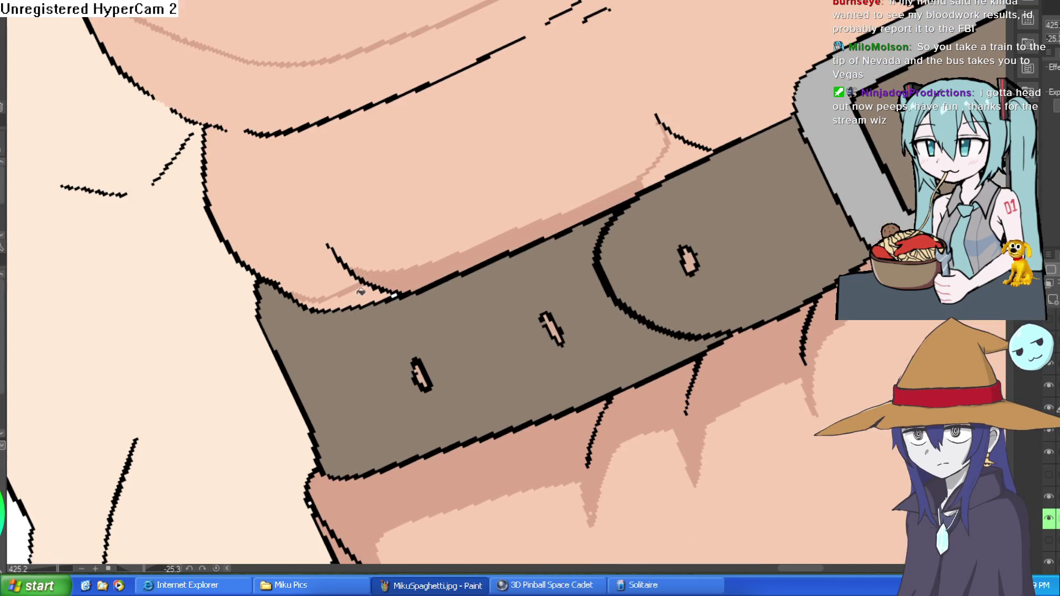
pyautogui.click(360, 293)
pyautogui.click(707, 157)
pyautogui.scroll(-2, 721, 124)
# Step: Rotate the canvas sideways, fill shading along the fist's finger, and rotate back
pyautogui.moveTo(722, 124)
pyautogui.mouseDown()
pyautogui.moveTo(569, 53)
pyautogui.moveTo(658, 78)
pyautogui.mouseUp()
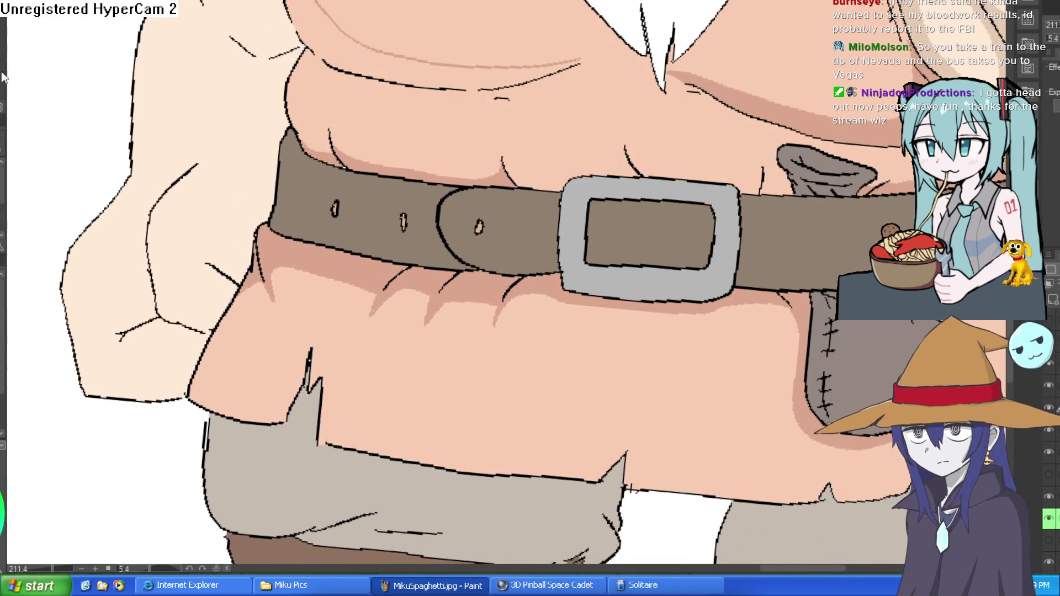
pyautogui.moveTo(265, 24); pyautogui.dragTo(636, 244)
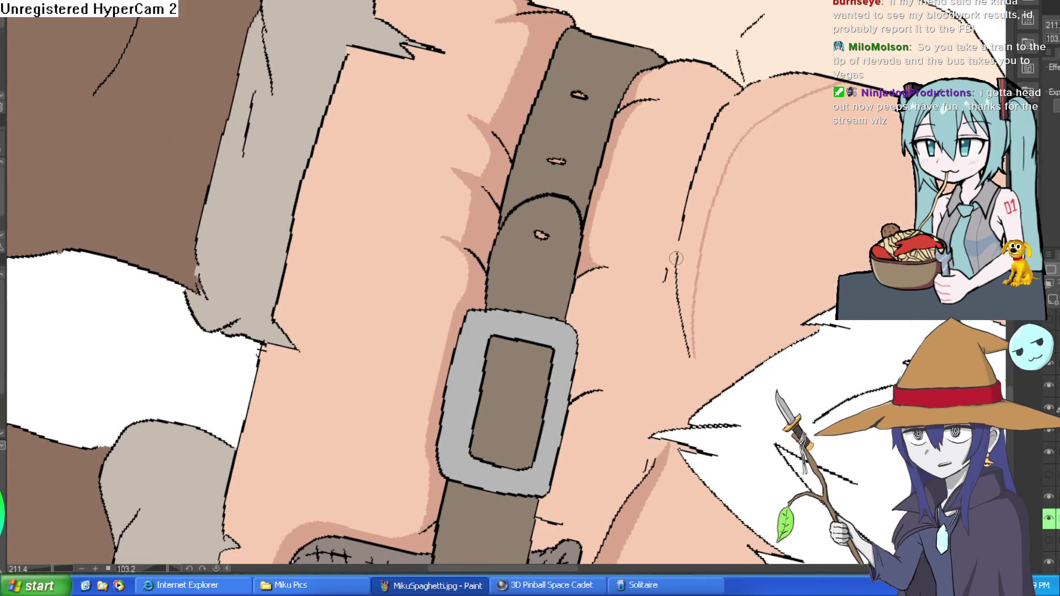
pyautogui.click(764, 96)
pyautogui.moveTo(673, 256)
pyautogui.mouseDown()
pyautogui.moveTo(665, 232)
pyautogui.moveTo(598, 158)
pyautogui.moveTo(512, 142)
pyautogui.moveTo(467, 148)
pyautogui.mouseUp()
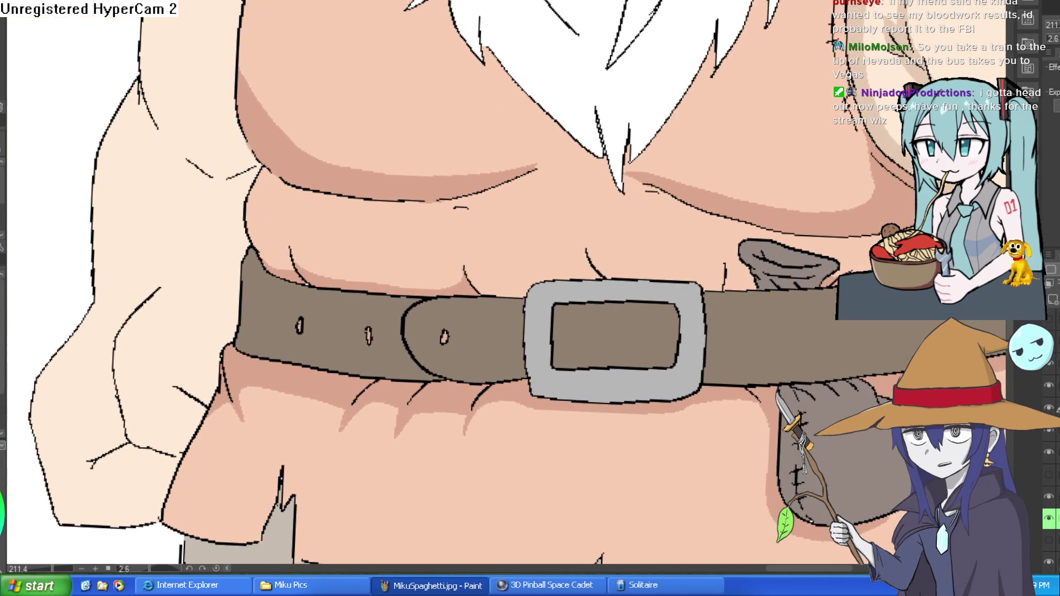